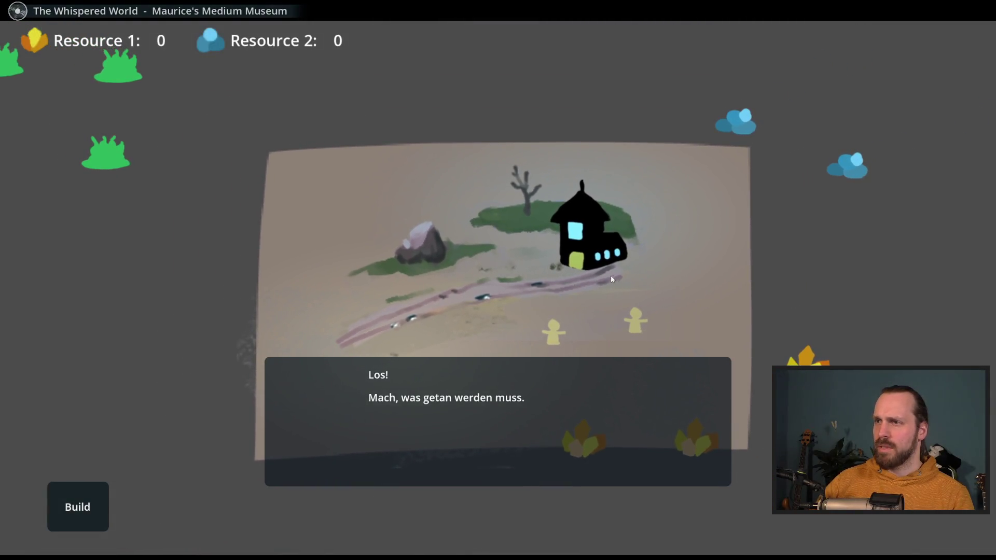
Dismiss the intro message and zoom in and out around the map.
click(461, 250)
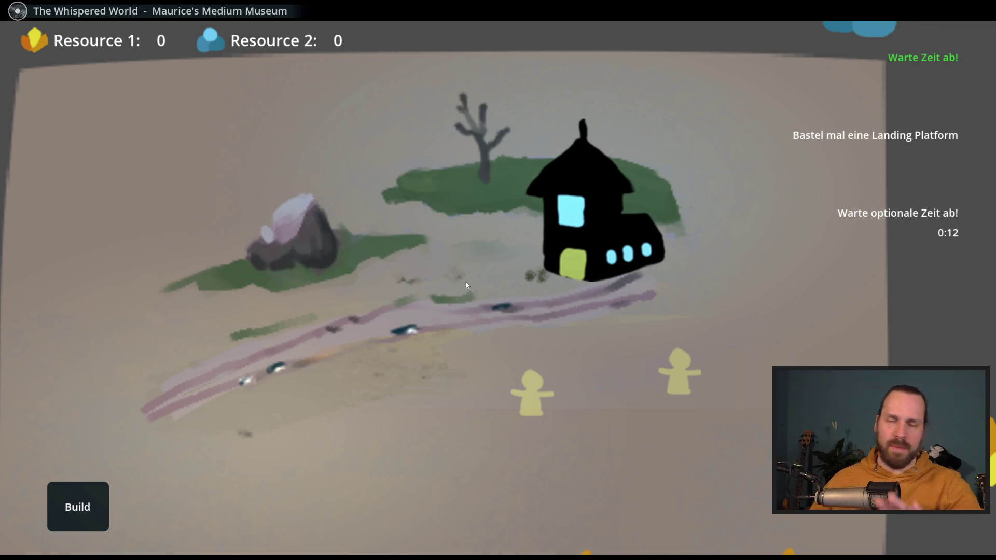
scroll(474, 275, down, 5)
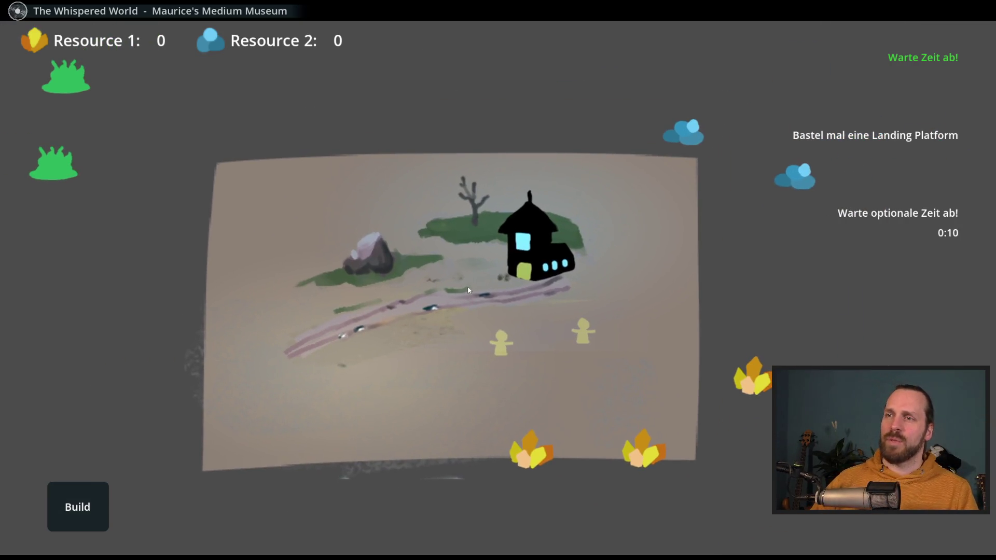
scroll(446, 269, up, 3)
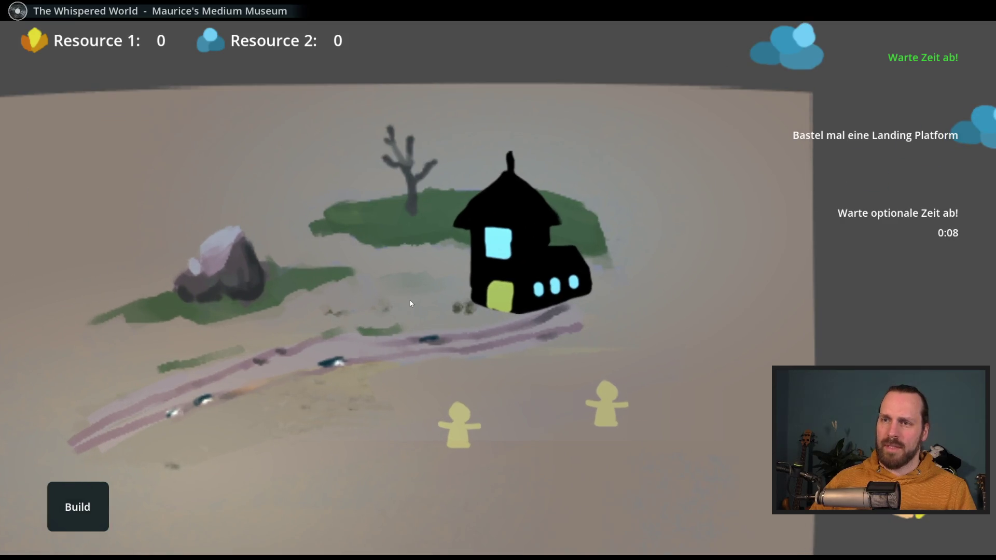
scroll(414, 303, down, 3)
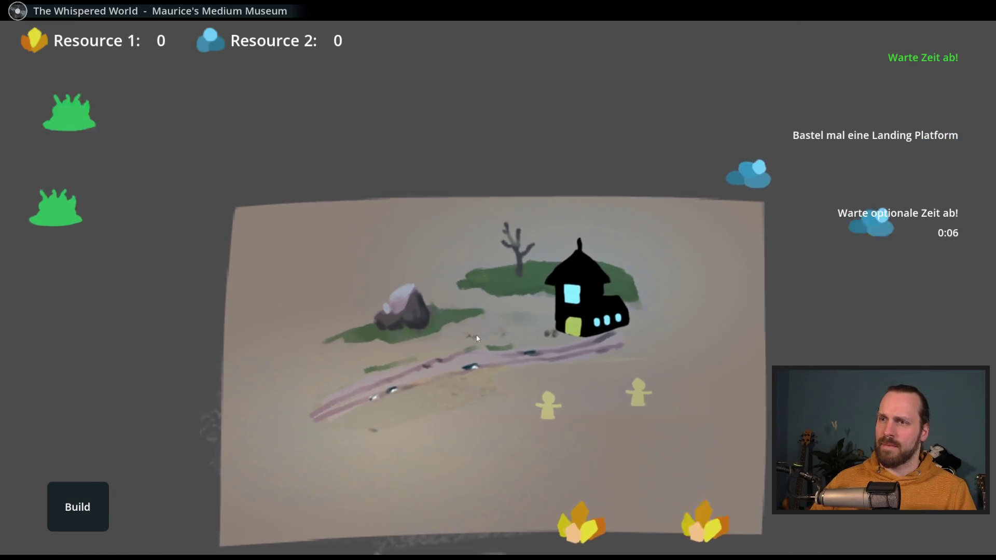
scroll(478, 333, up, 3)
scroll(461, 353, down, 3)
Pause with Esc, end the mission via Mission beenden and return to the main menu.
key(Escape)
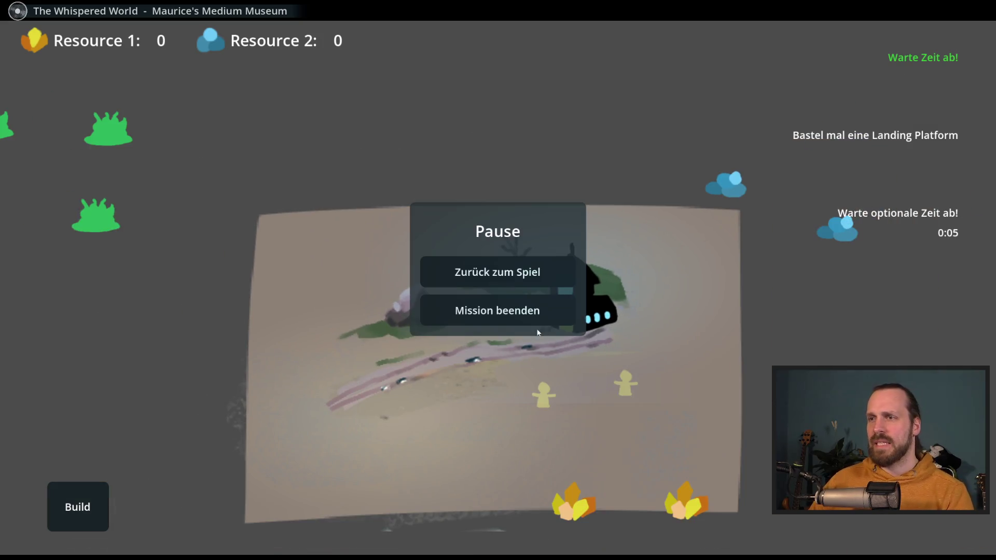
click(555, 306)
click(234, 488)
Quit the game and set the ground sprite's Texture Filter to pixelated Nearest.
click(498, 421)
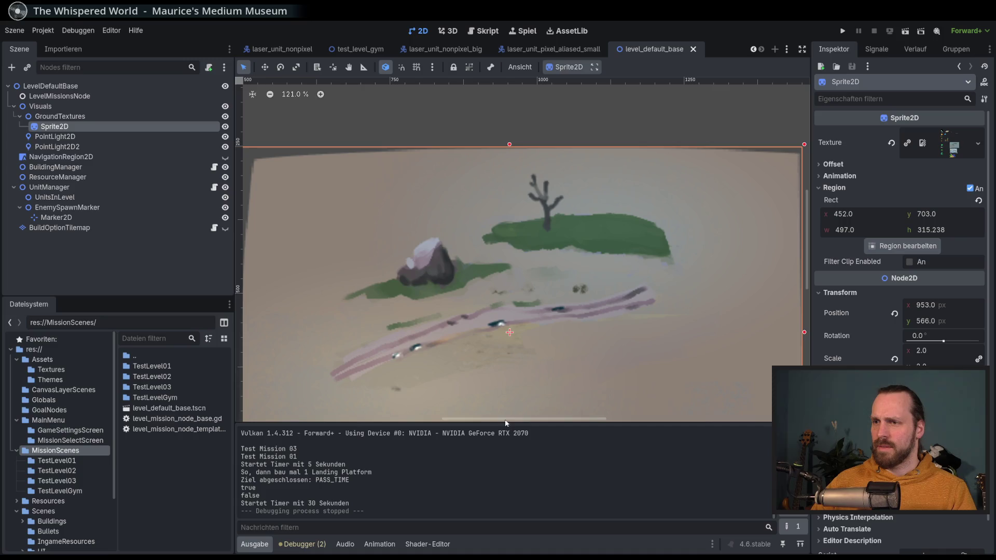
scroll(615, 224, down, 4)
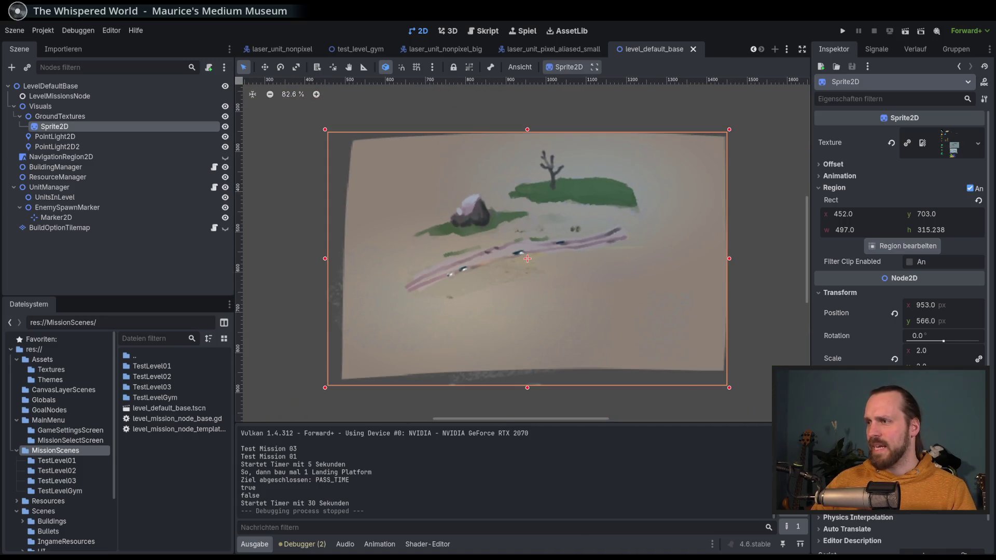
click(945, 449)
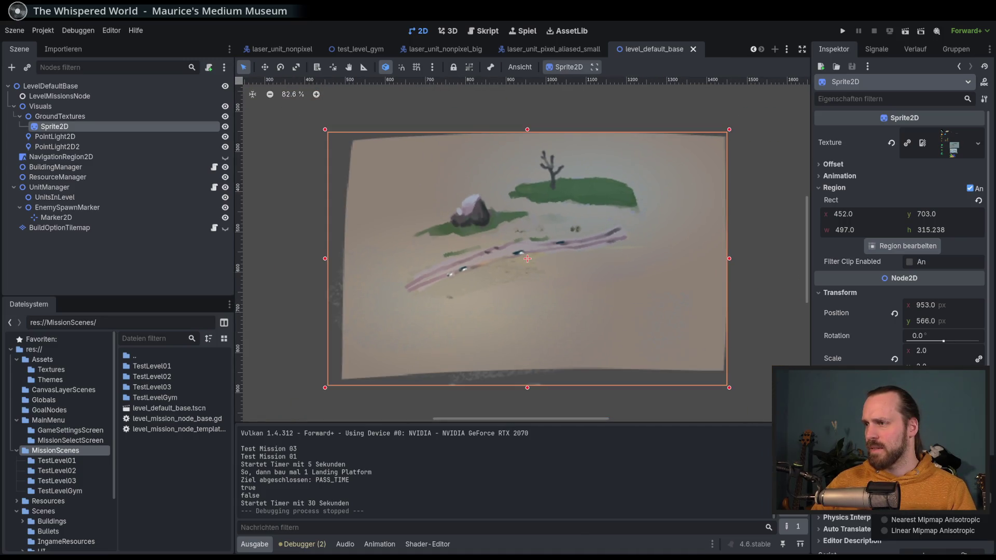
click(913, 476)
scroll(482, 216, up, 5)
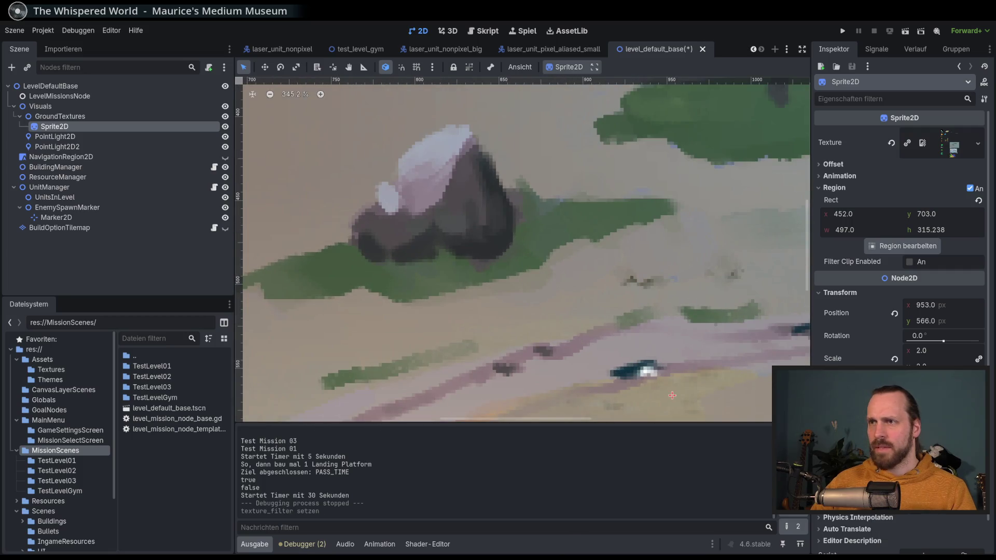
click(944, 449)
click(914, 477)
Compare the Nearest Mipmap Anisotropic and Linear Mipmap Anisotropic filters on the ground sprite.
click(945, 449)
click(937, 520)
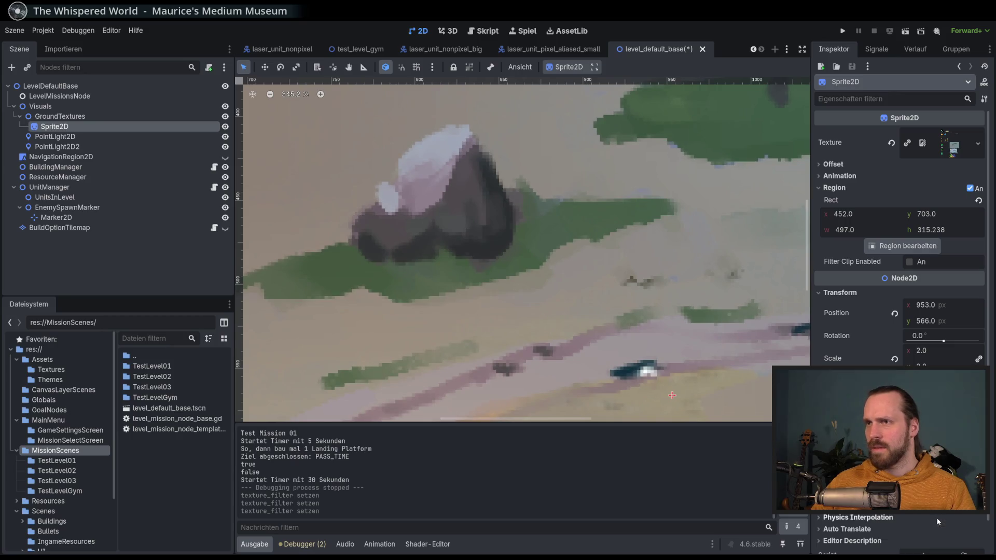
click(945, 449)
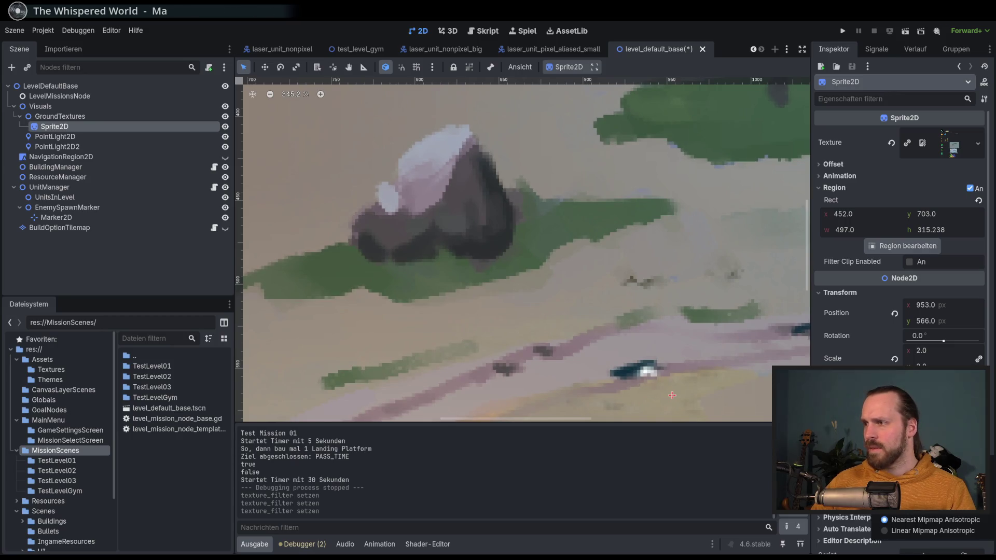
click(956, 531)
click(944, 448)
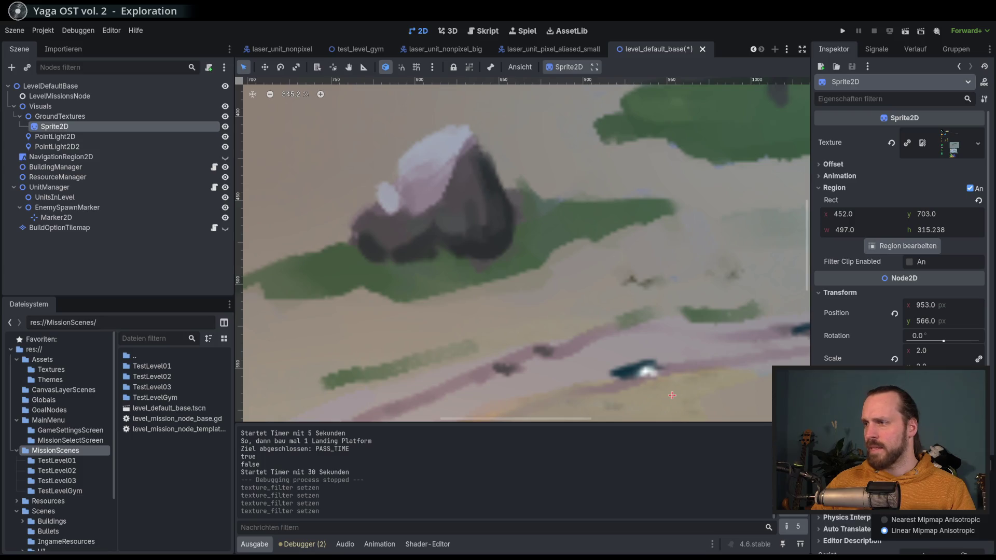
click(938, 520)
click(945, 449)
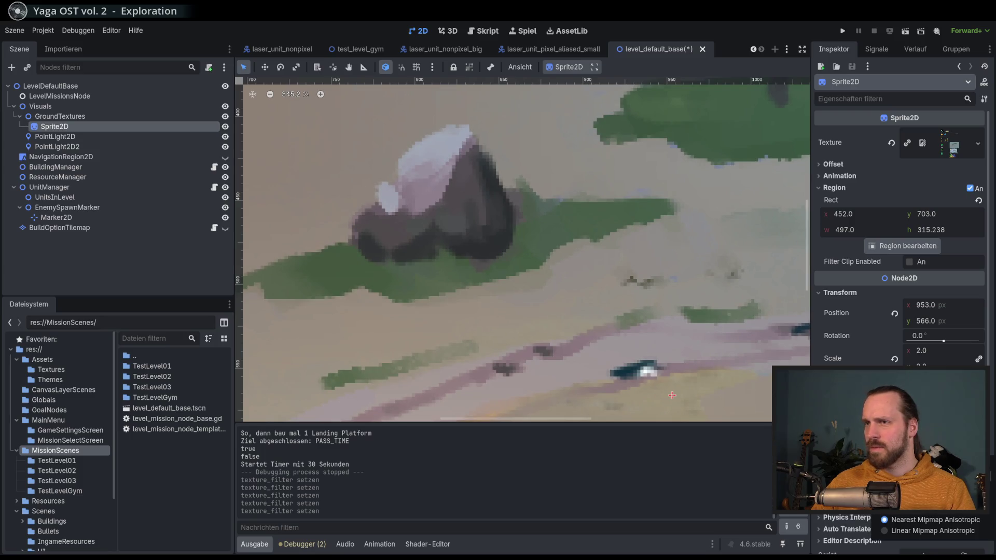
click(937, 519)
Settle the ground sprite on a smooth Linear filter and reset the canvas zoom to 100%.
click(944, 449)
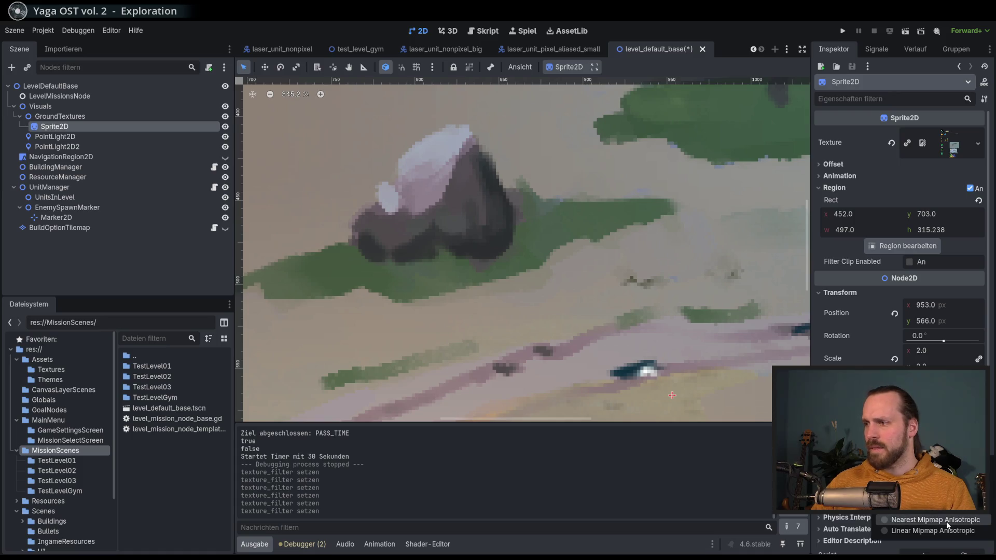
click(947, 520)
click(945, 448)
click(948, 530)
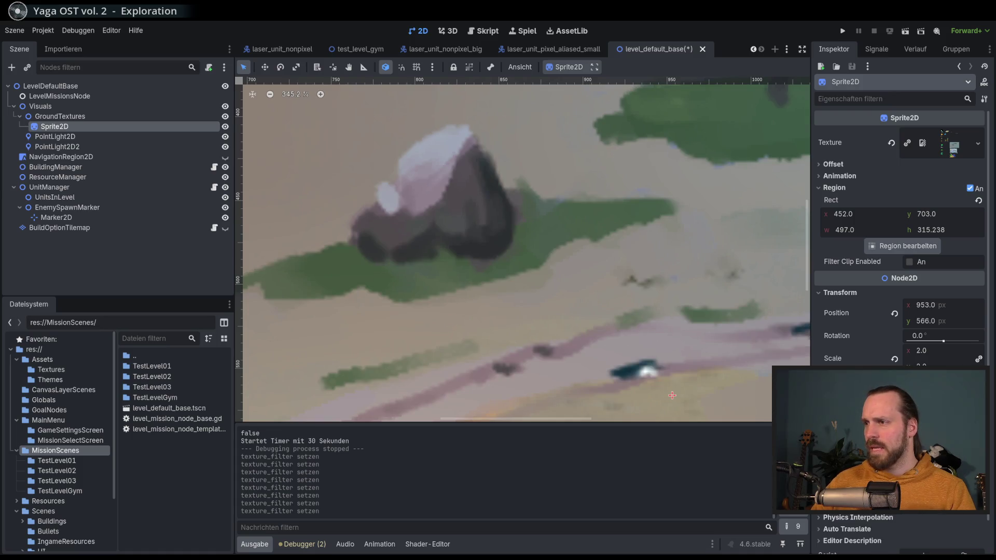
key(ctrl+0)
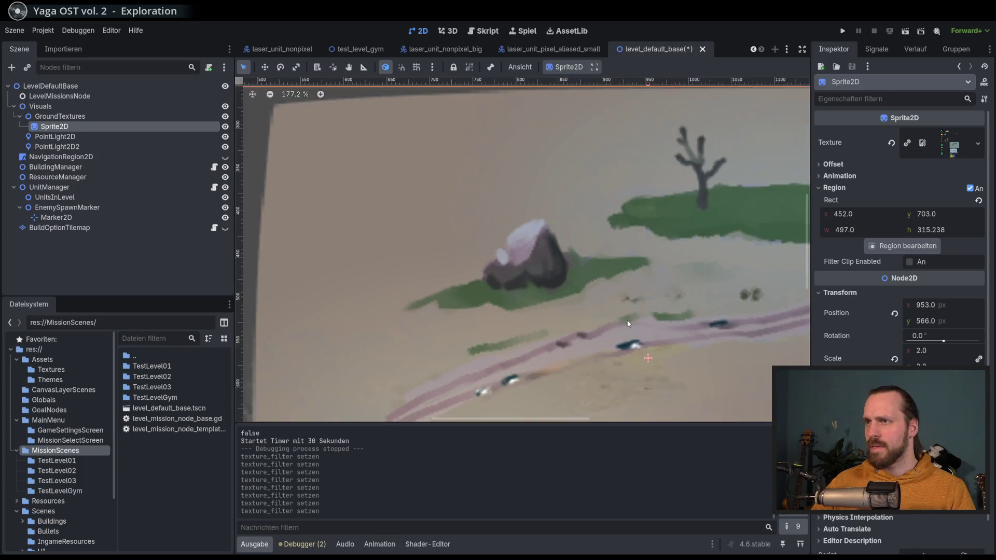
click(944, 449)
click(948, 530)
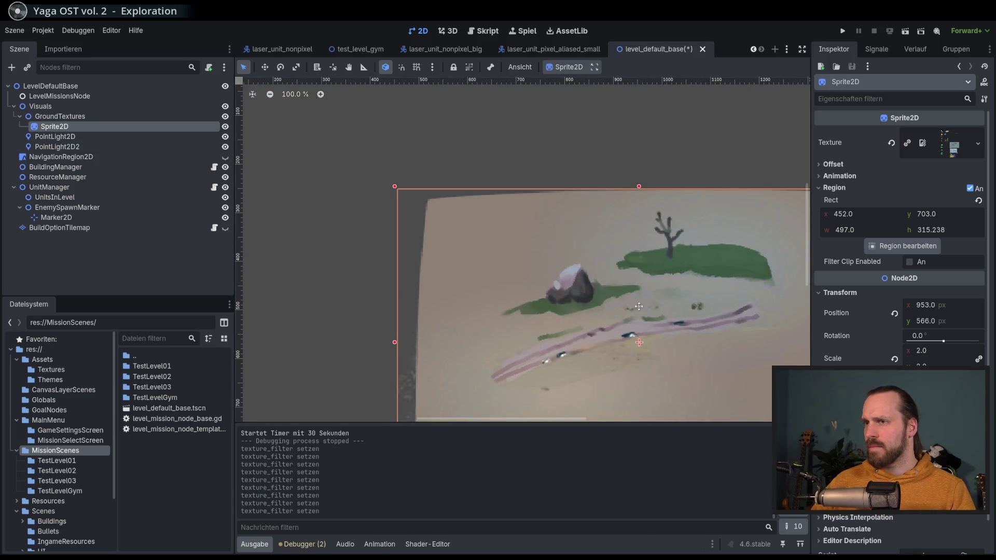
Save the level_default_base scene with Ctrl+S.
key(f)
key(ctrl+s)
scroll(578, 269, down, 2)
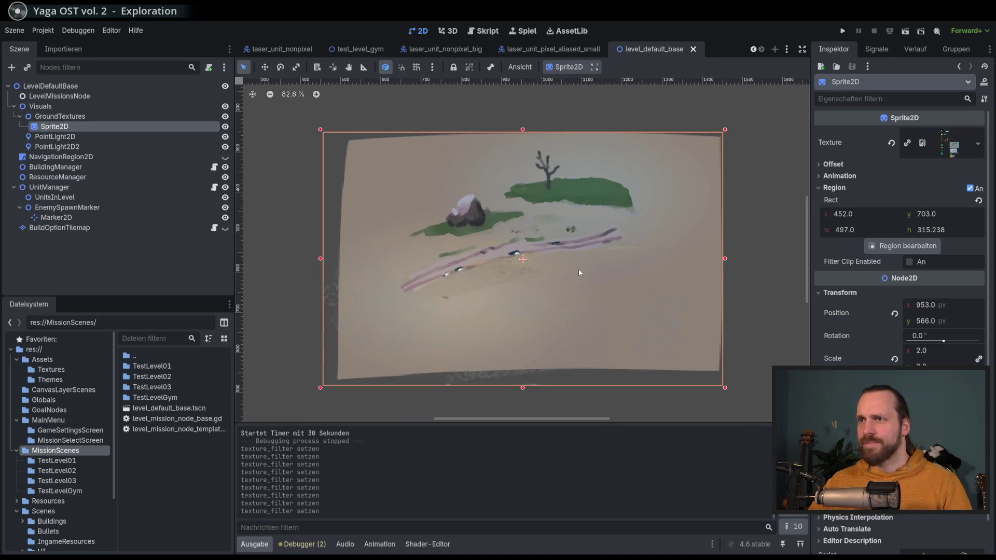
scroll(534, 217, up, 4)
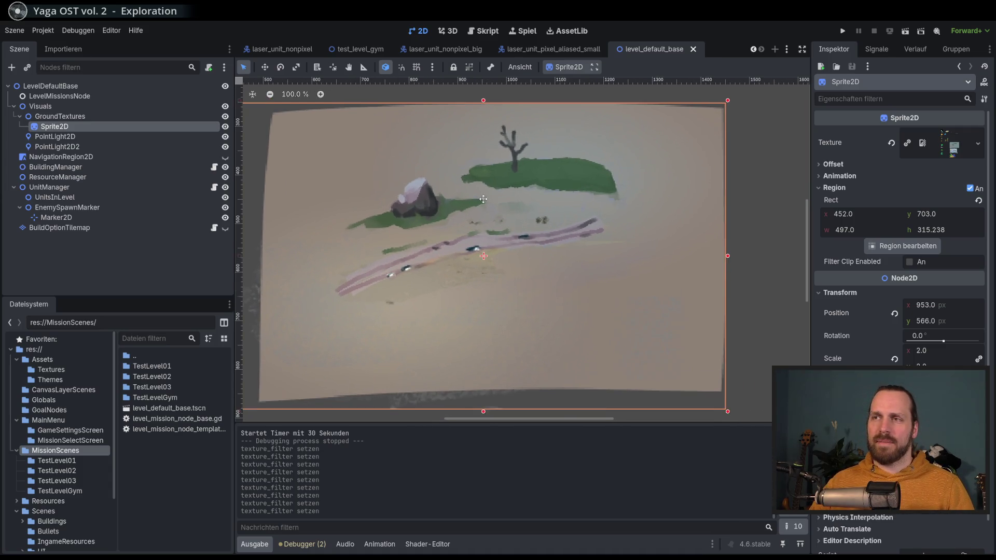
scroll(522, 214, down, 3)
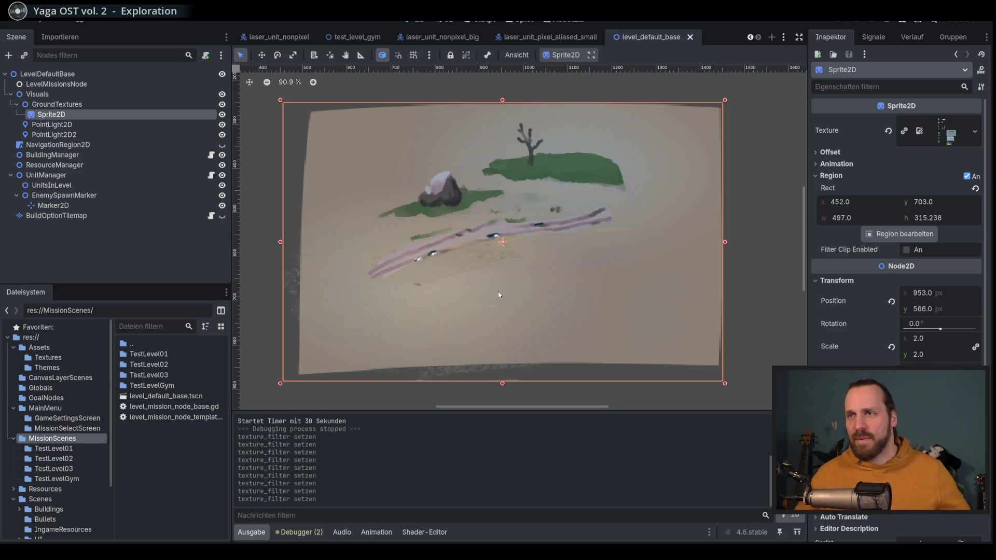
Zoom the canvas, widen it and recentre the ground sprite, then run the project with F5.
scroll(498, 259, down, 3)
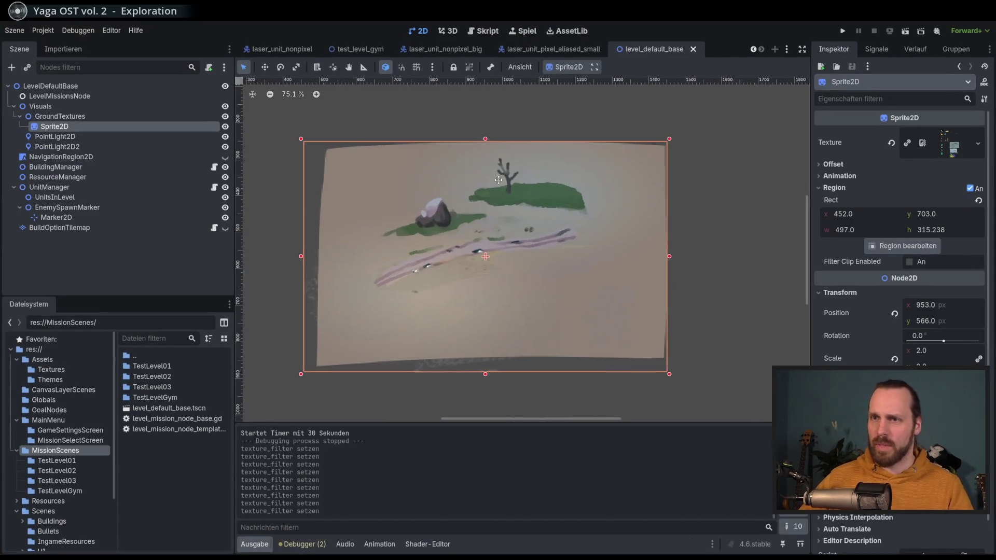
drag(238, 248, 227, 248)
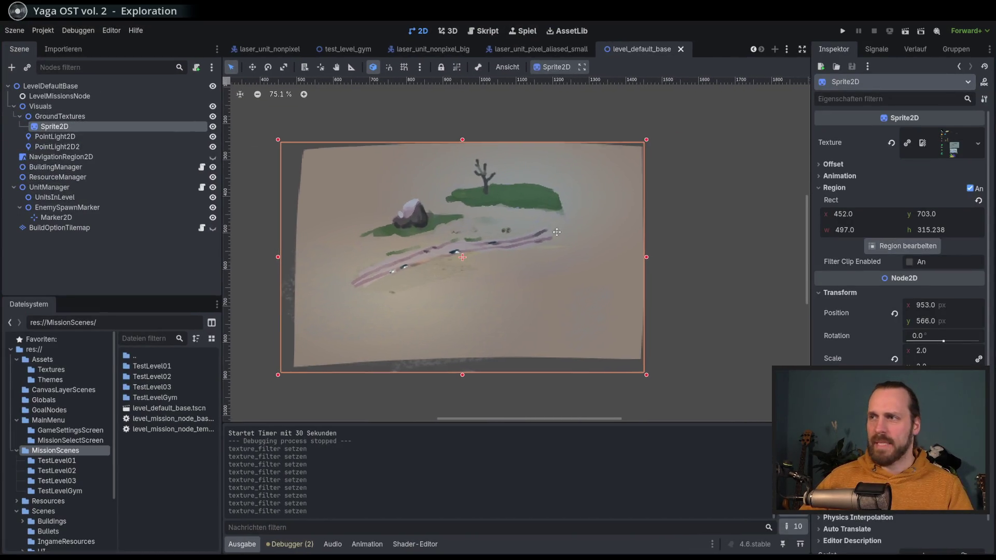
drag(524, 198, 605, 191)
key(F5)
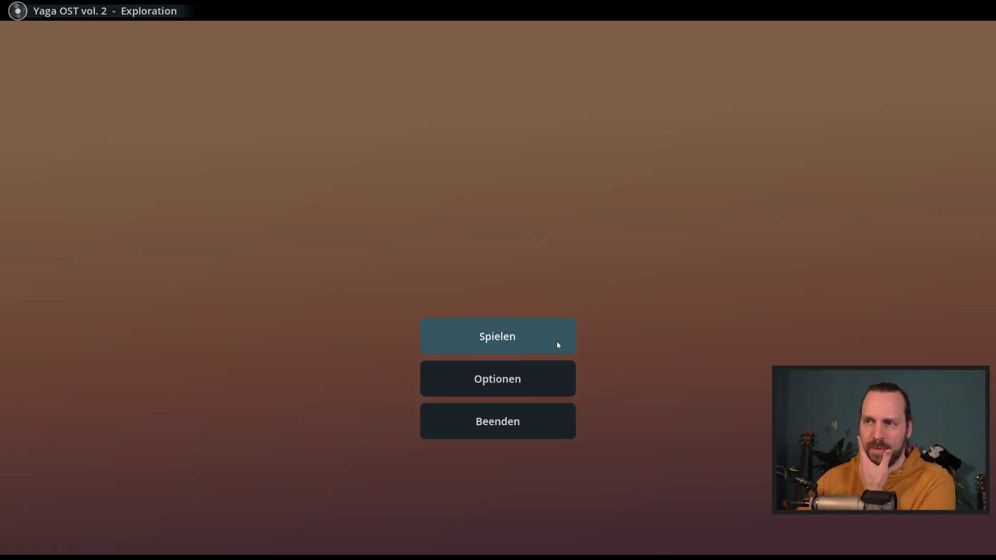
Quit the game back to the editor, then open and close the project settings.
click(557, 341)
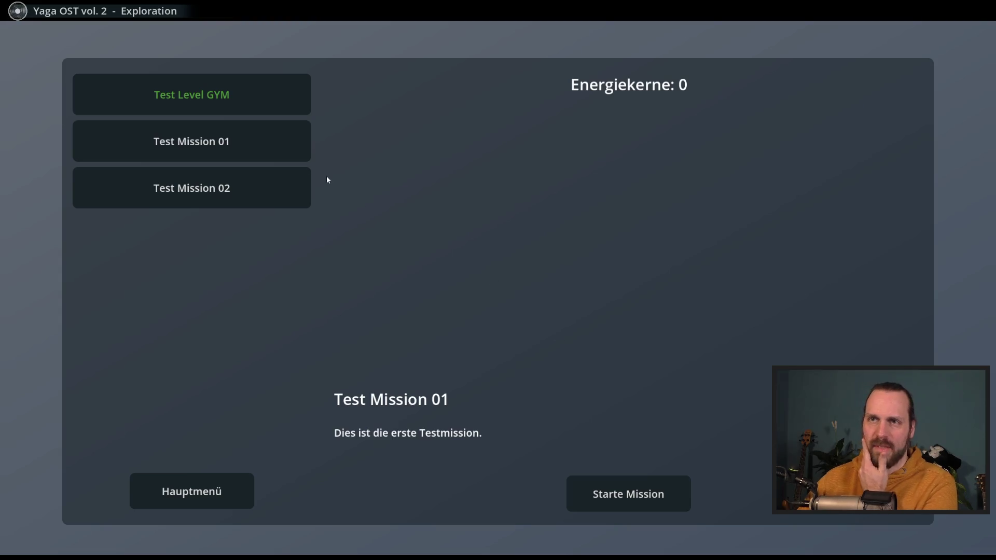
click(249, 499)
click(498, 421)
click(46, 32)
click(57, 47)
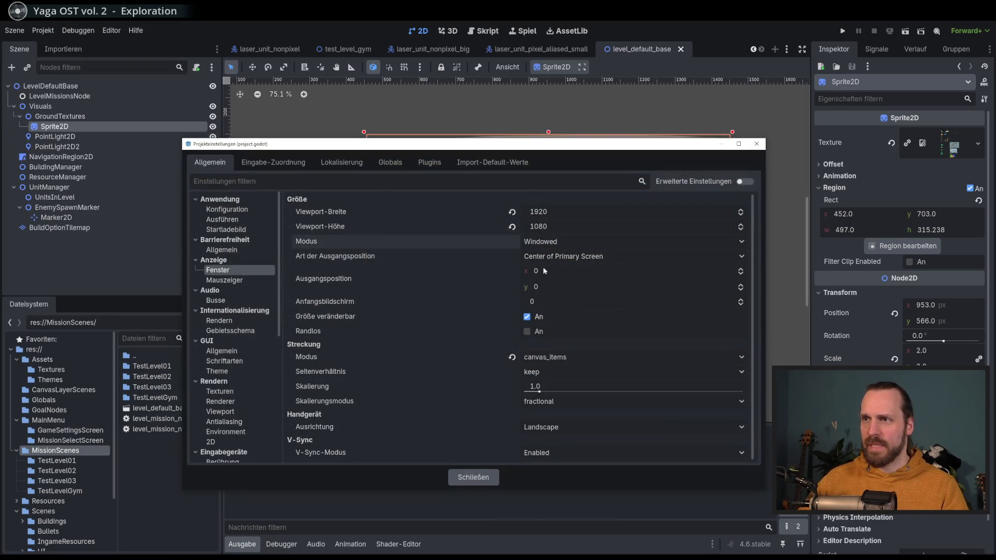
click(488, 480)
Run the game twice, visit its options screen, and stop it each time with F8.
key(F5)
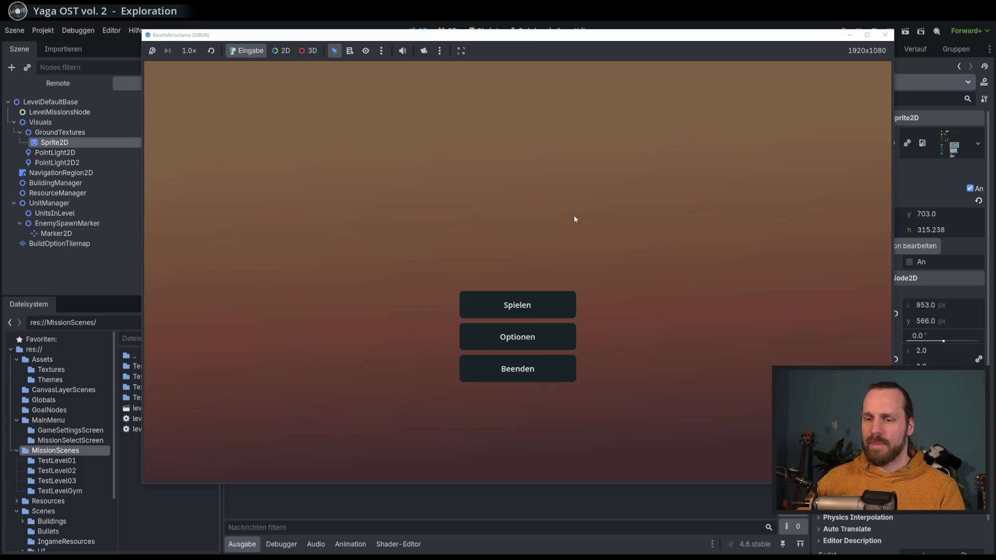
click(529, 349)
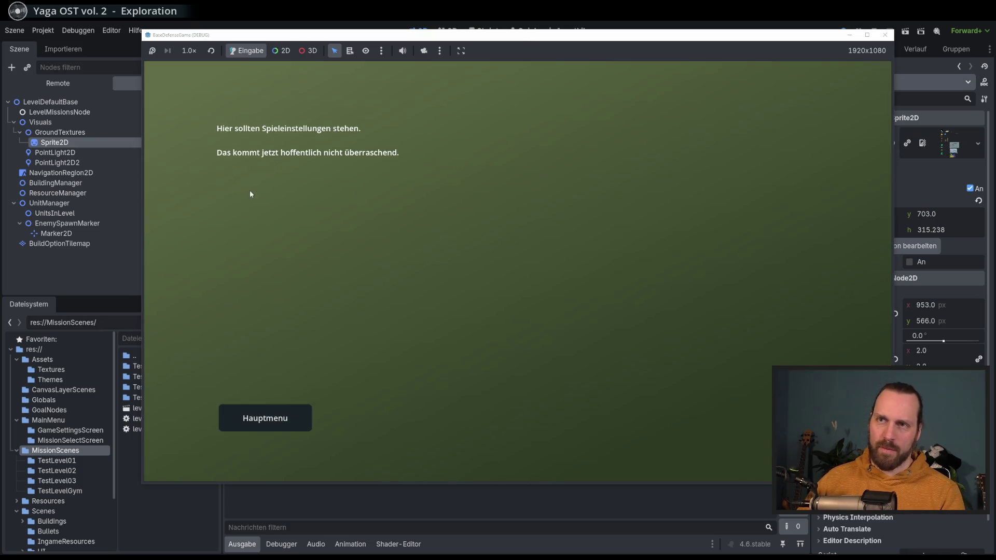
key(F8)
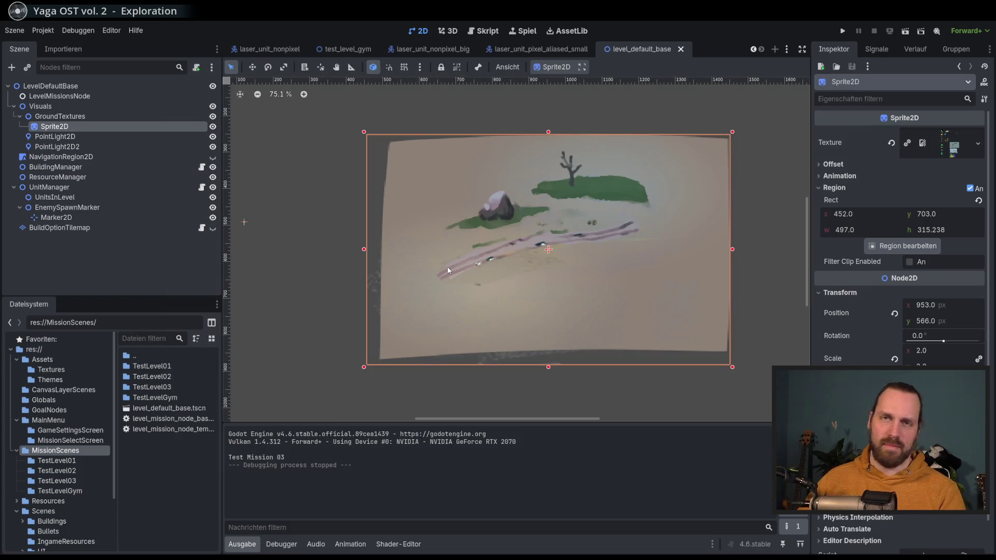
key(F5)
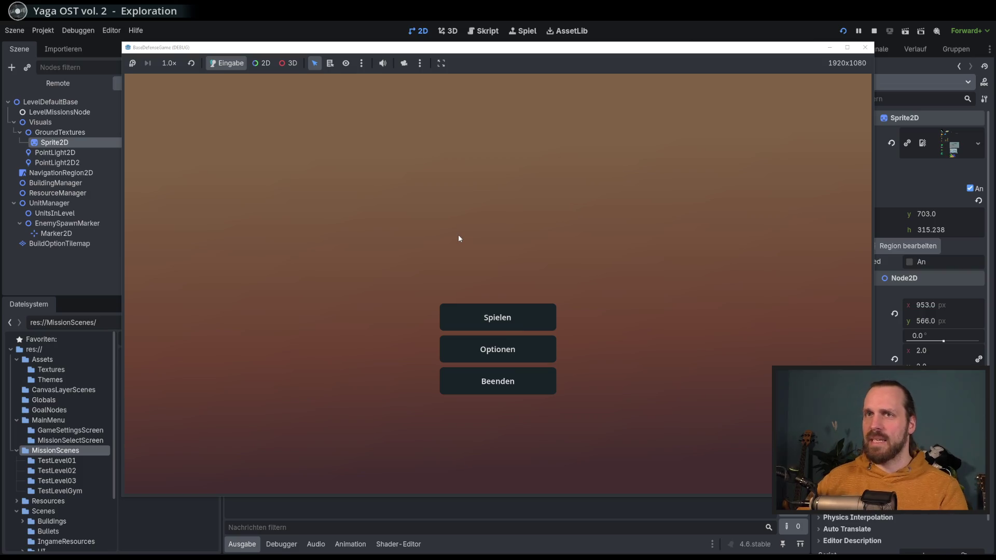
key(F8)
Turn off game embedding, run the game in its own window, quit, and open the laser_unit scene.
click(527, 31)
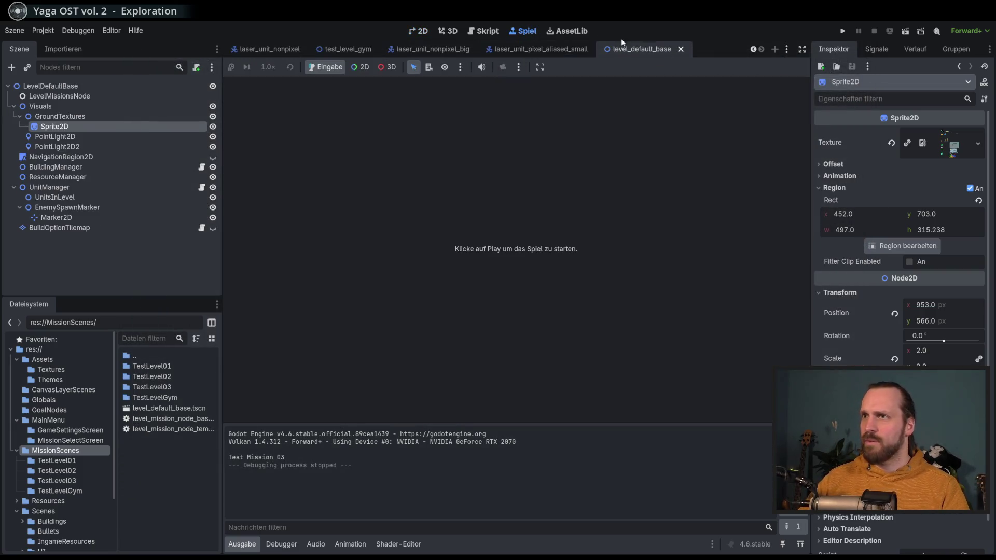
click(543, 67)
click(565, 81)
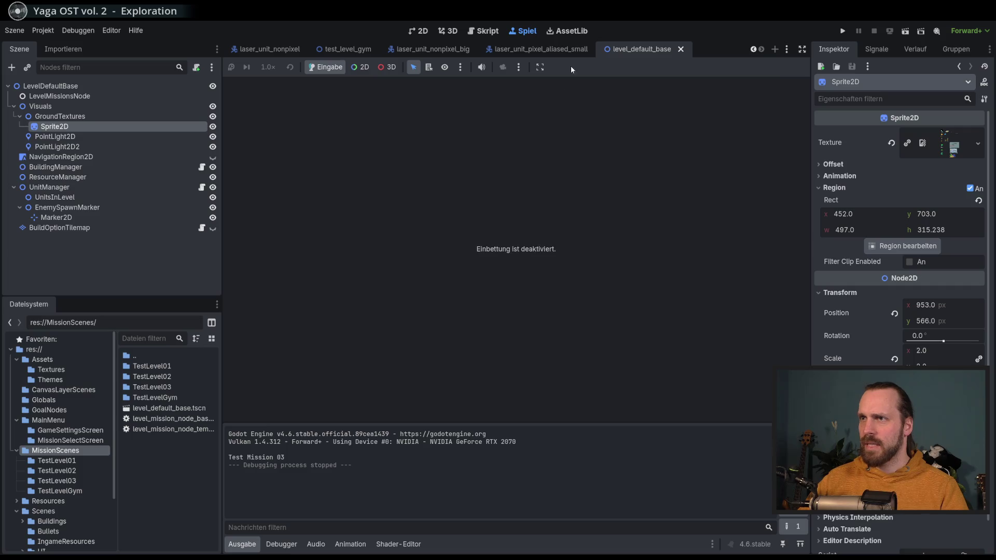
key(F5)
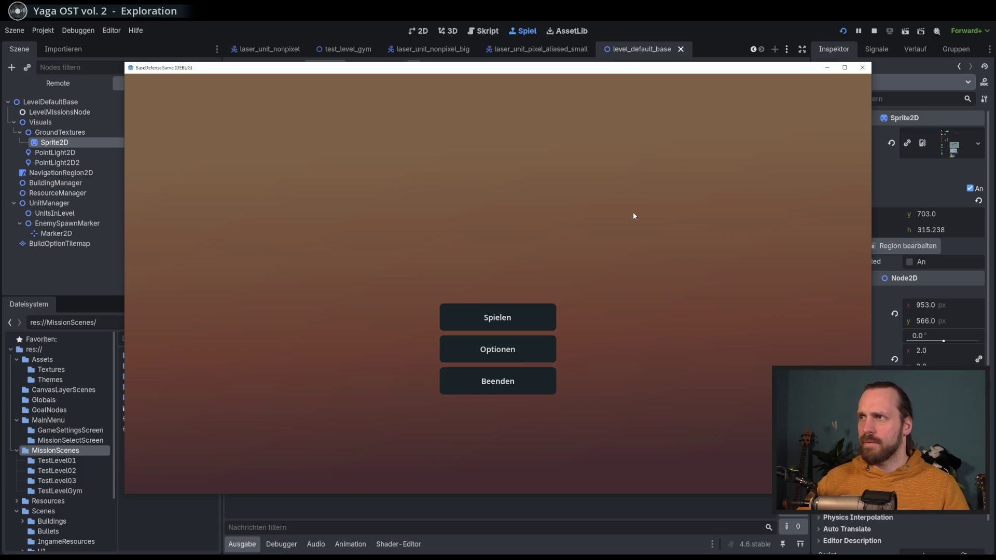
click(514, 381)
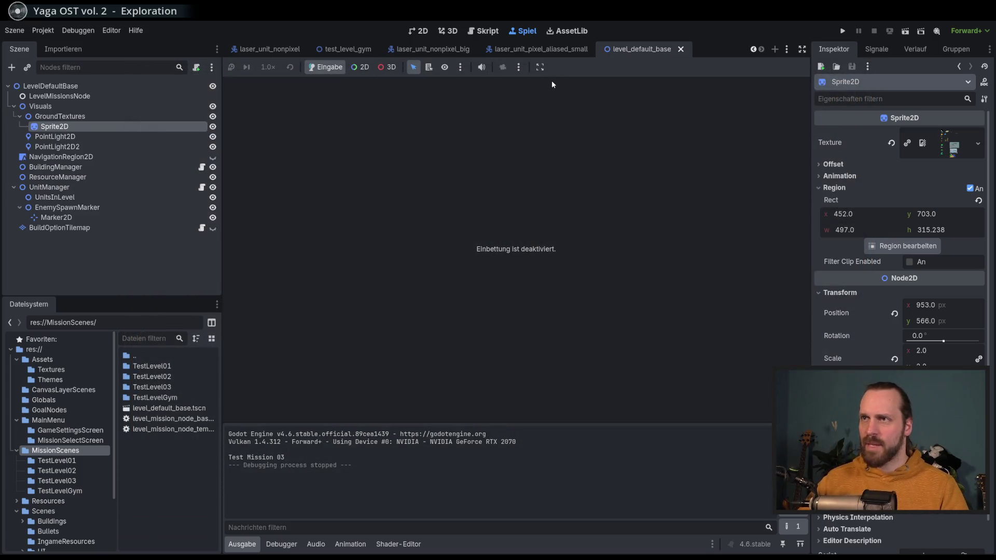
click(508, 50)
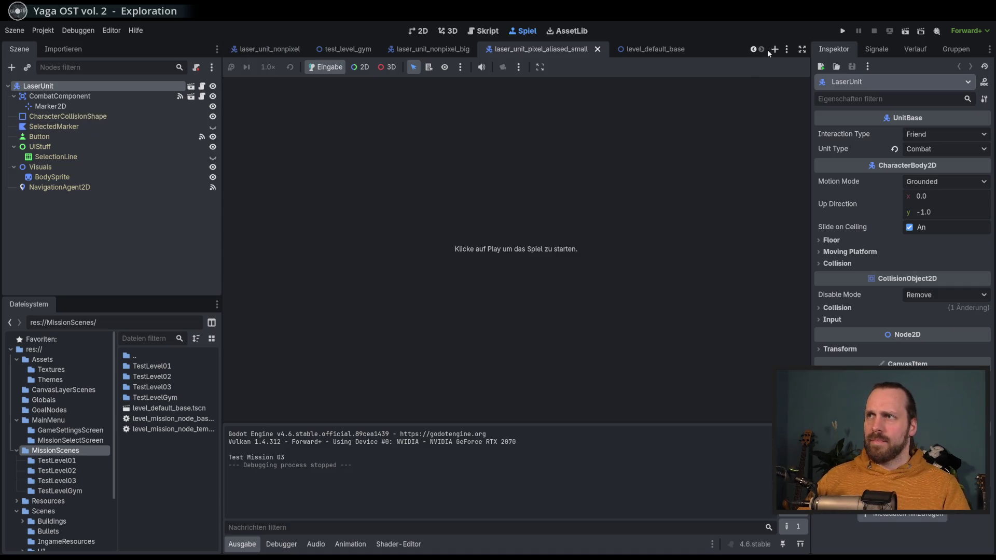
Show the LaserUnit scene in the 2D view and open the CanvasLayerScenes folder.
click(787, 49)
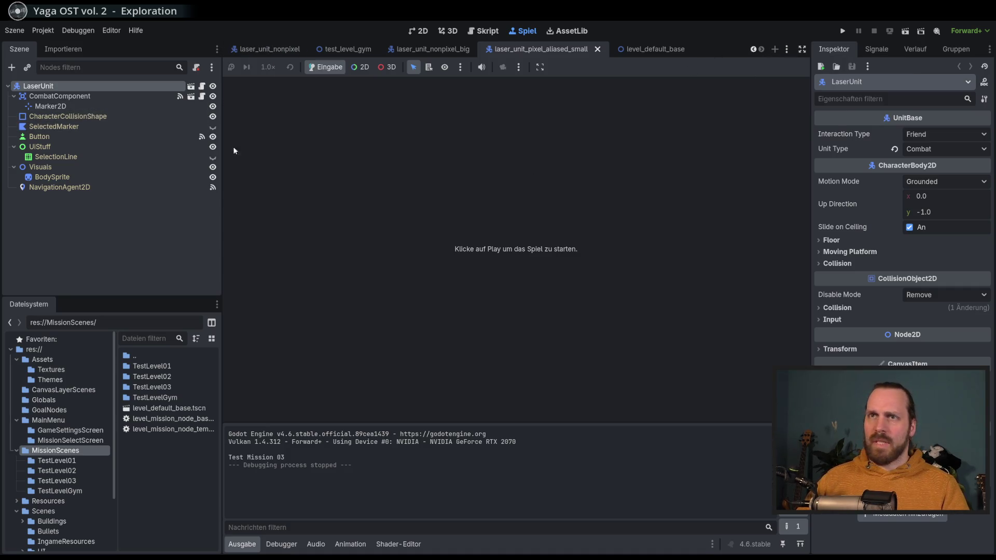
click(418, 32)
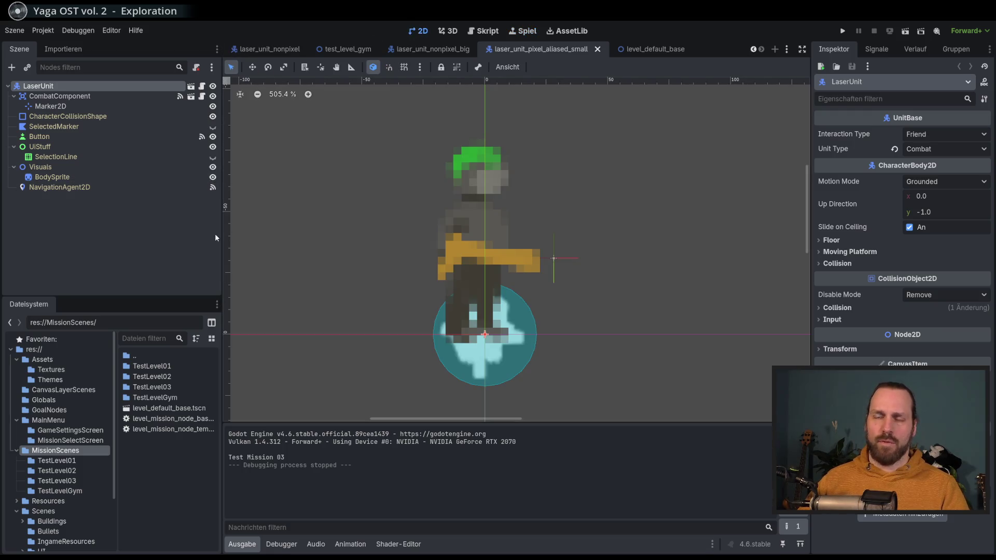
click(86, 391)
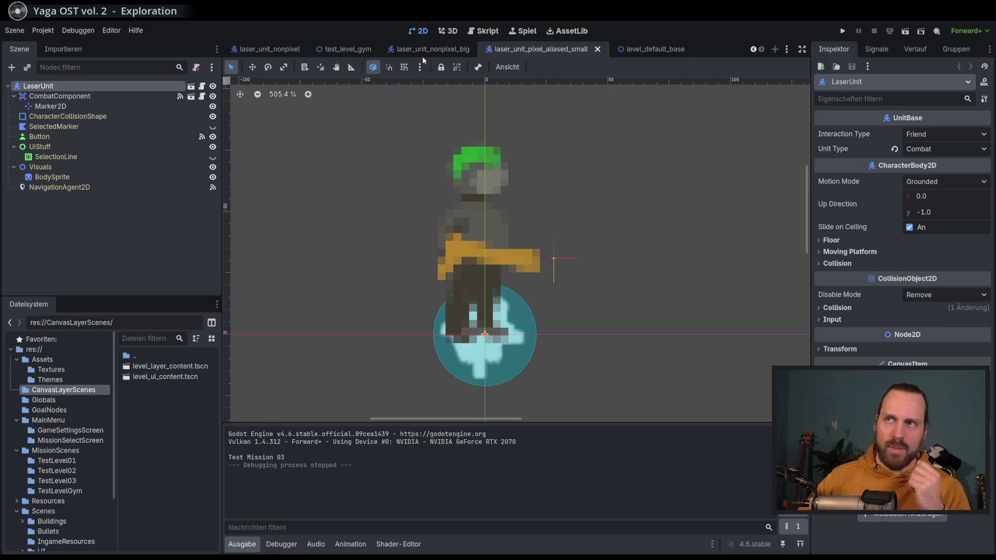
Check Anzeige > Fenster > Modus in Projekteinstellungen and close the dialog.
click(44, 31)
click(73, 46)
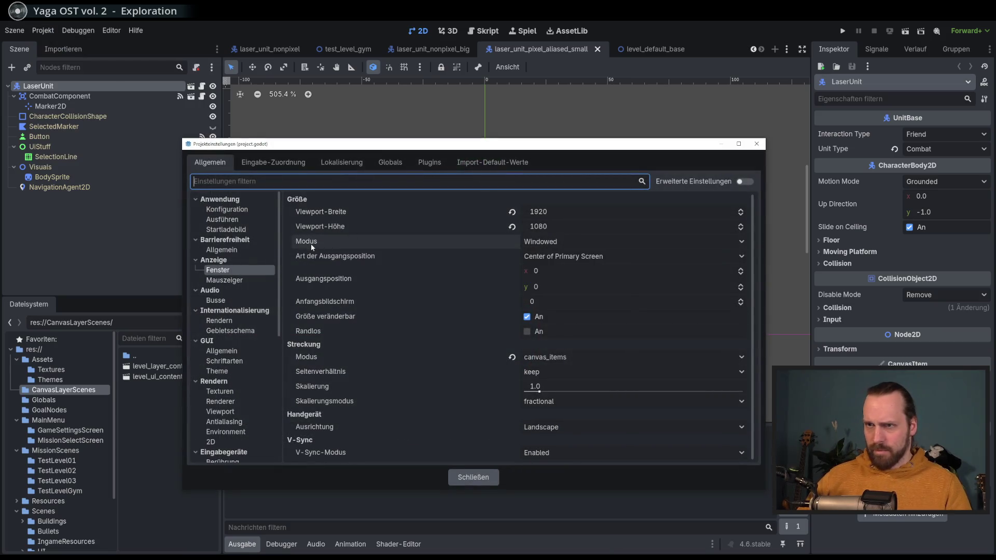
mouse_move(304, 242)
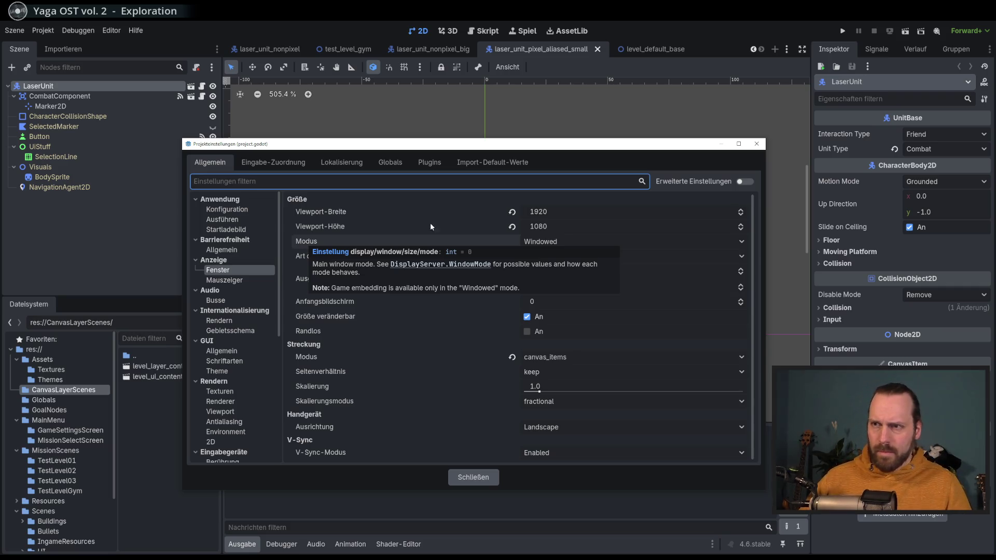
click(756, 144)
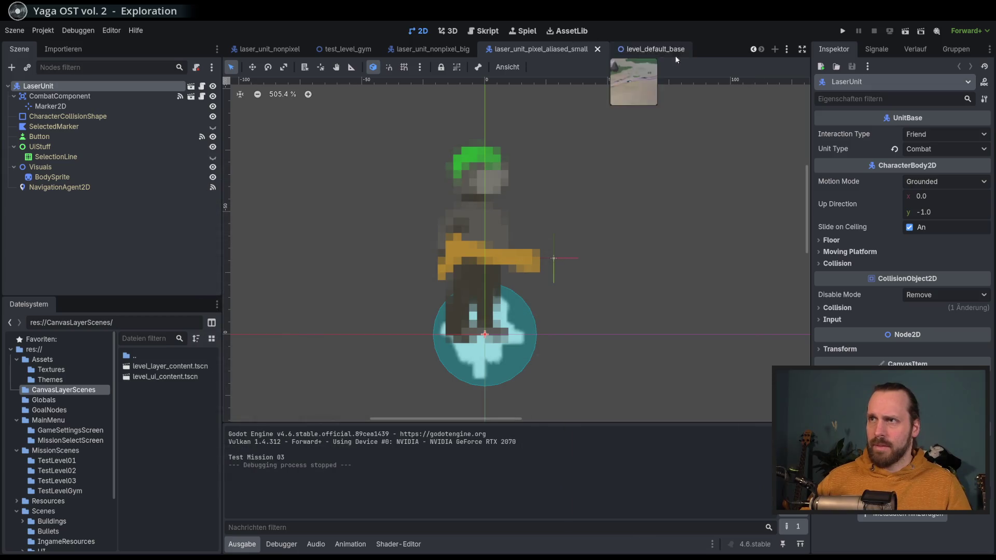
key(ctrl+F3)
Search the help for 'display' and read the display_mode documentation.
click(730, 70)
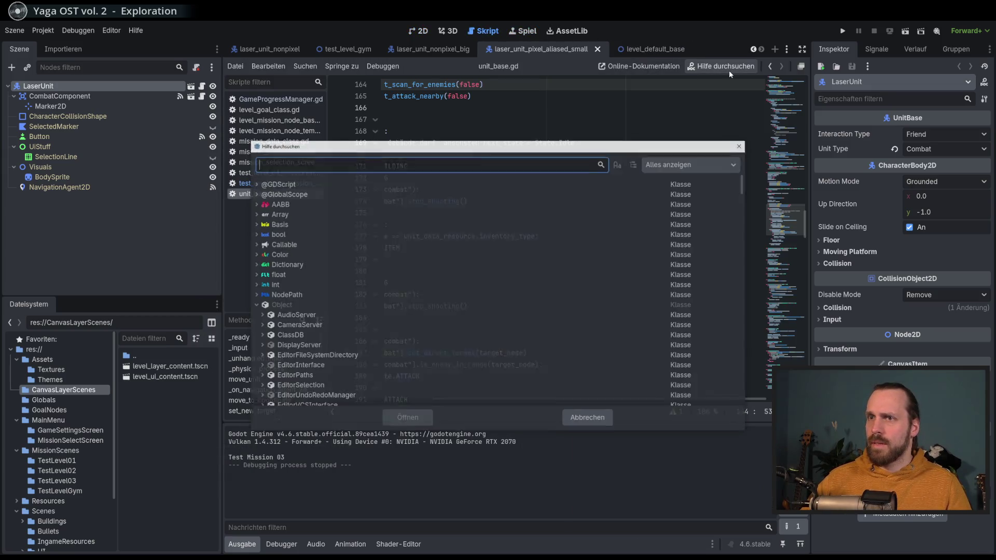
text(display)
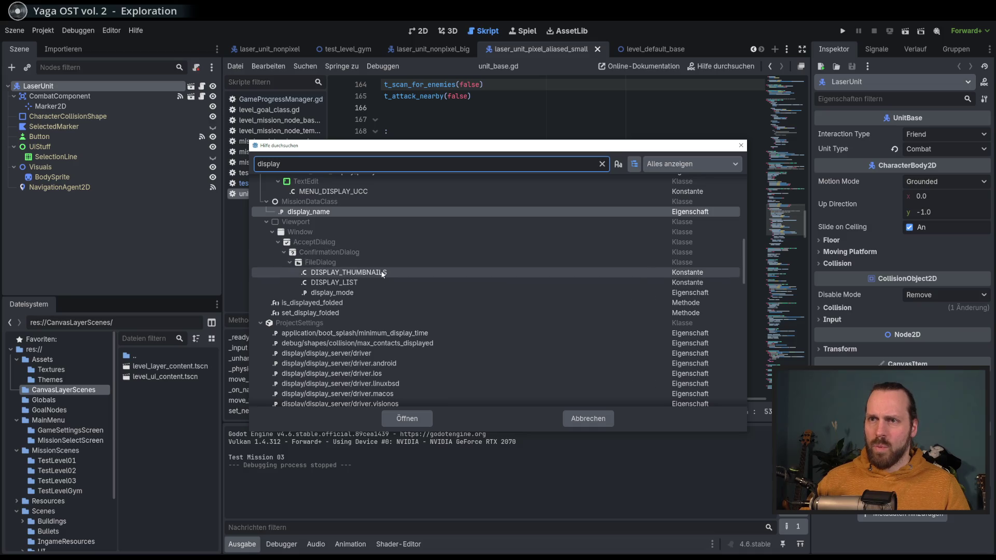
click(361, 292)
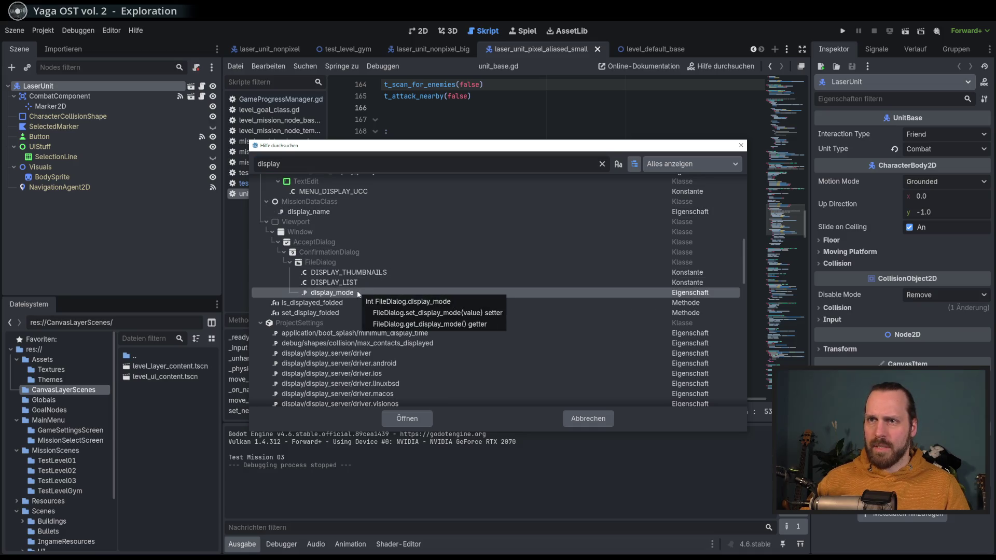
double_click(357, 292)
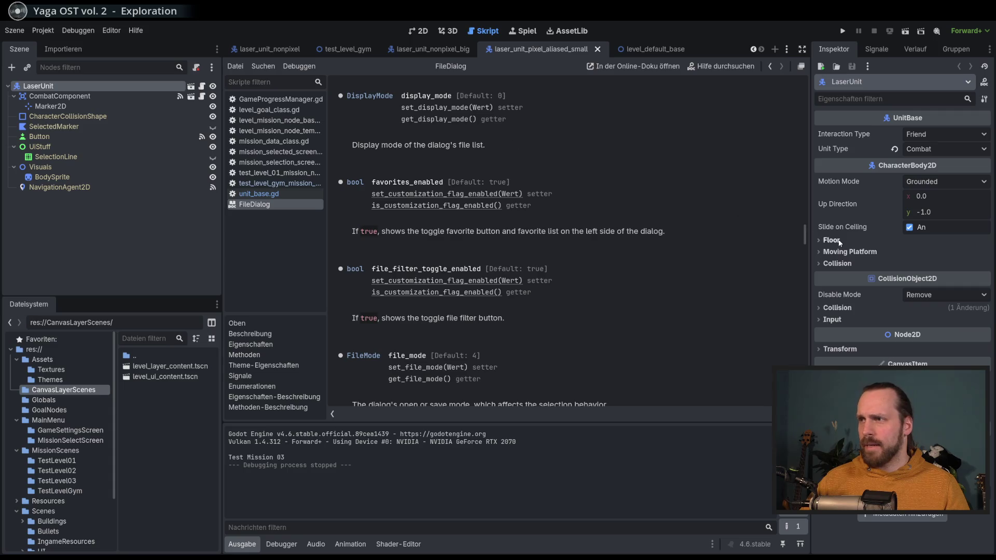
click(783, 67)
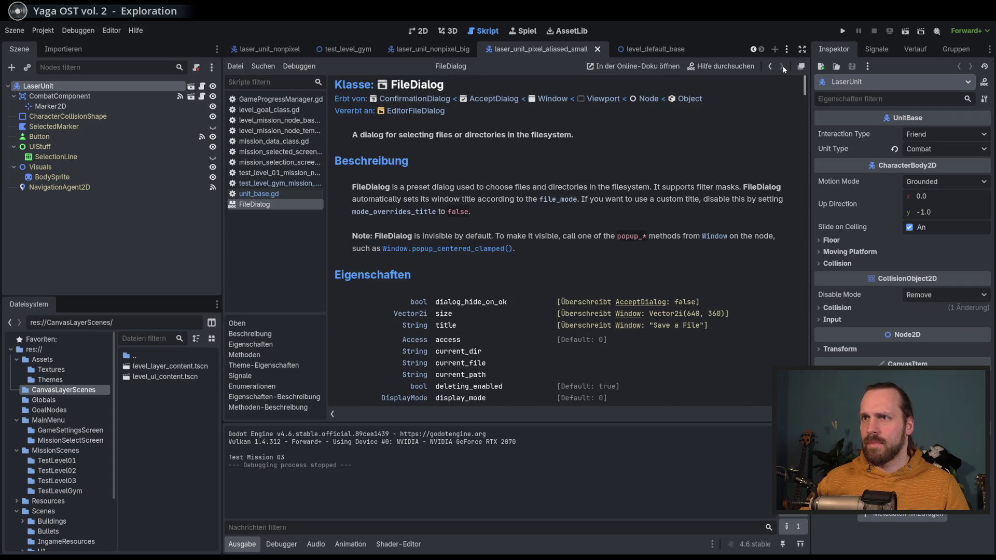
scroll(779, 99, down, 5)
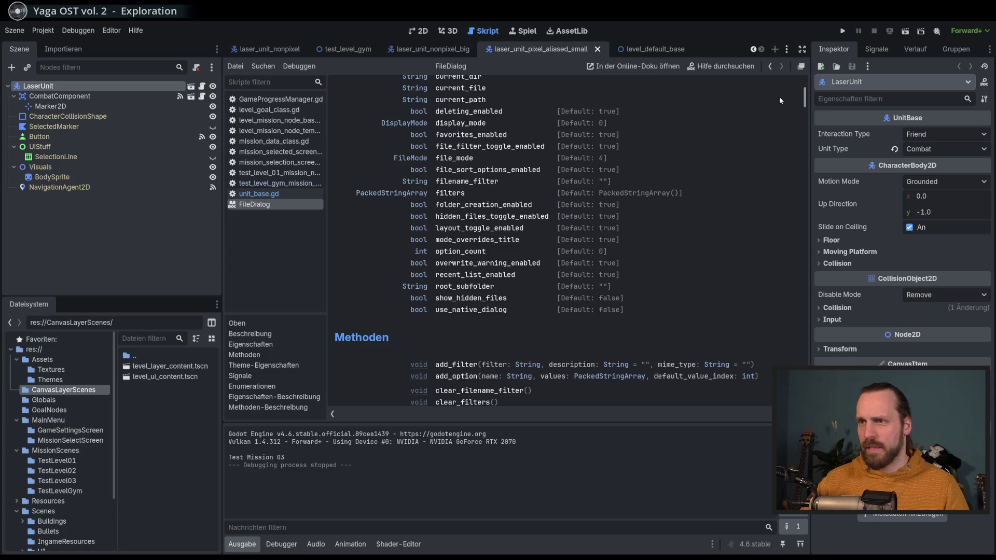
scroll(781, 88, up, 5)
Search the help for 'fullscree' and open the WINDOW_MODE_EXCLUSIVE_FULLSCREEN docs.
click(716, 67)
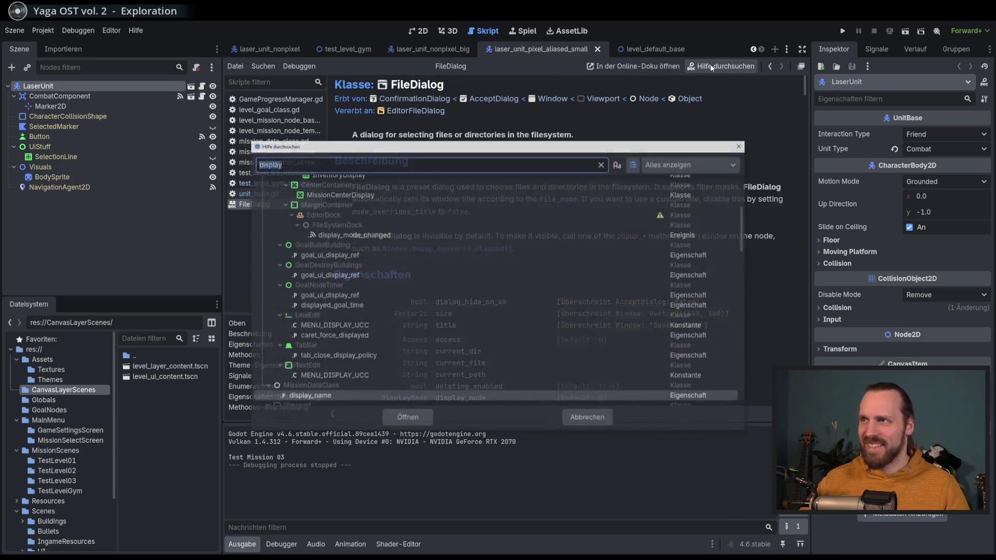
text(fullscree)
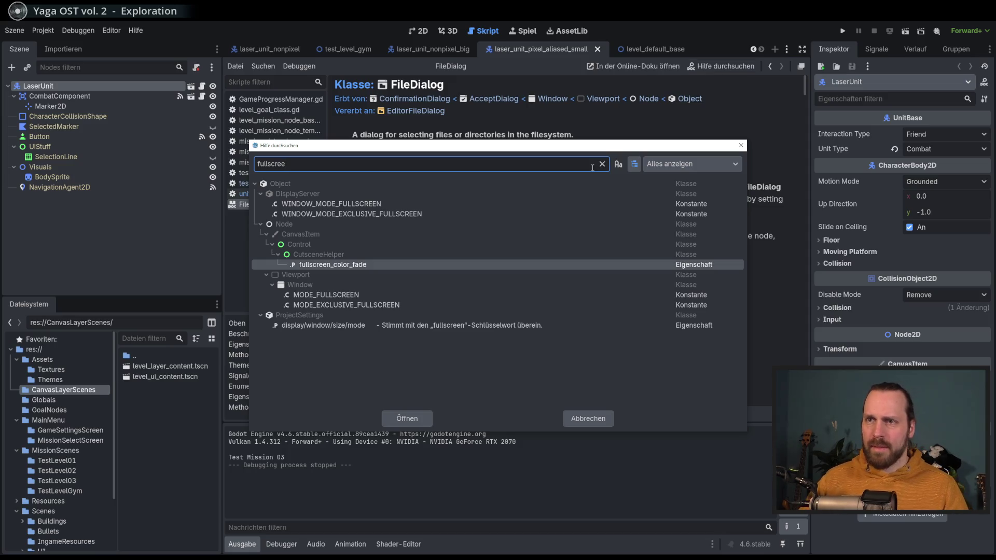
double_click(323, 161)
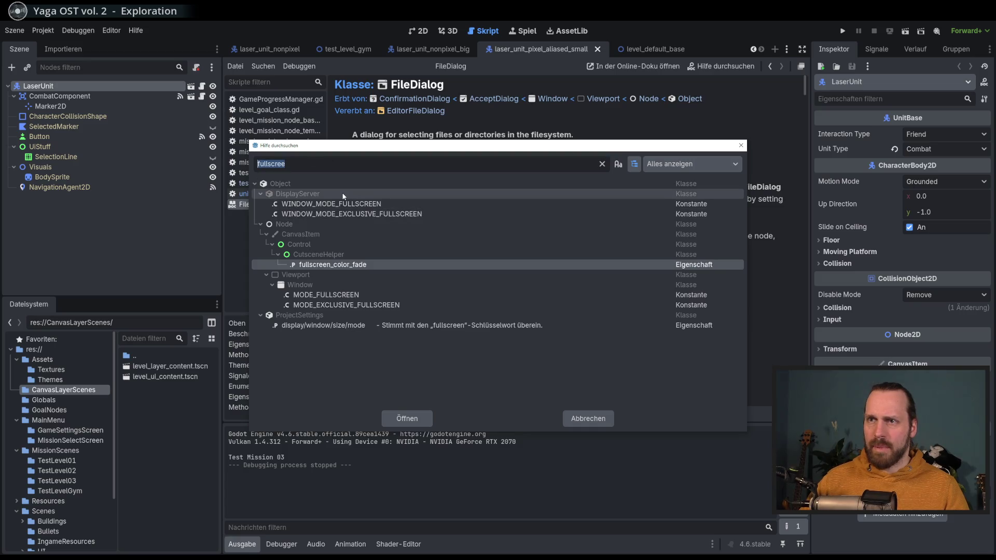
click(350, 204)
click(386, 215)
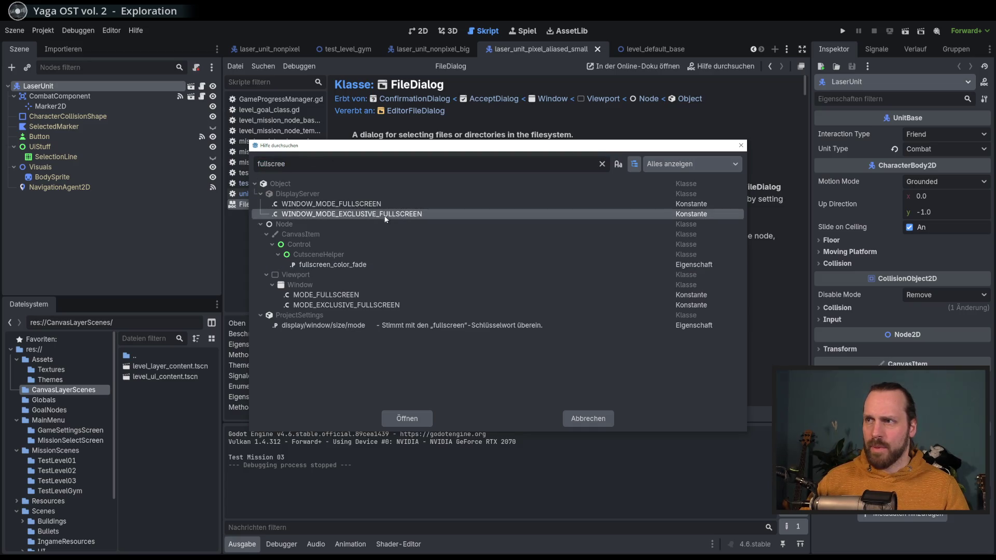
double_click(366, 214)
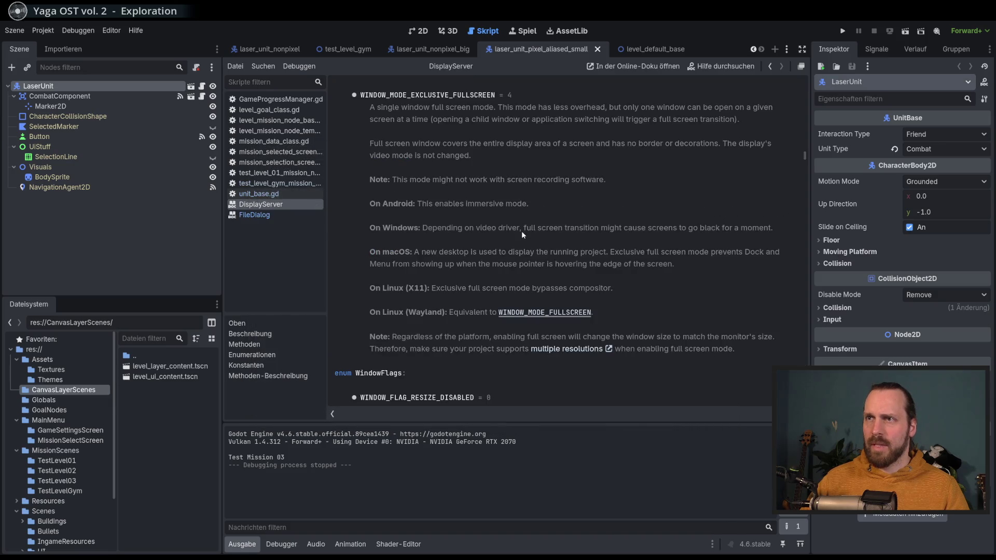
drag(805, 156, 808, 77)
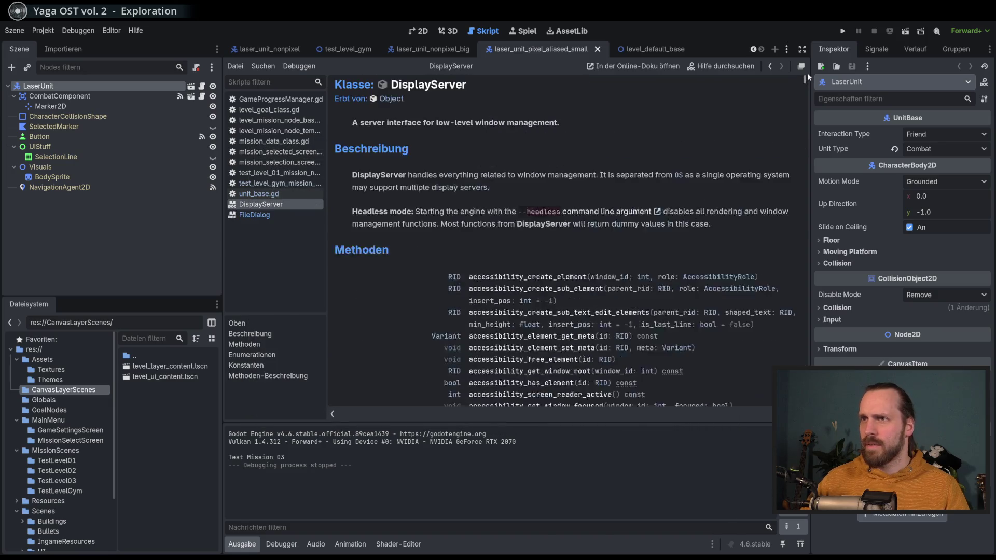
scroll(457, 282, down, 15)
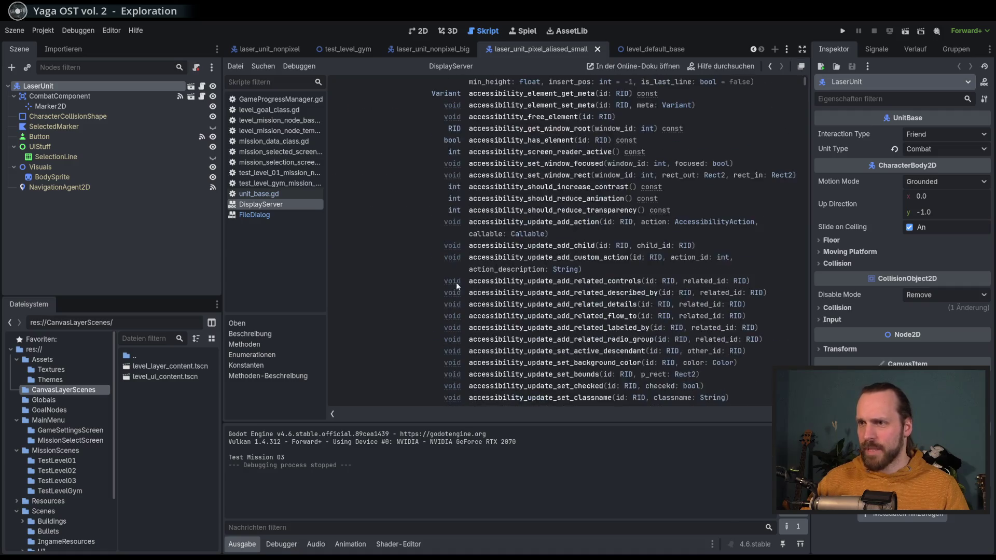
scroll(419, 283, down, 10)
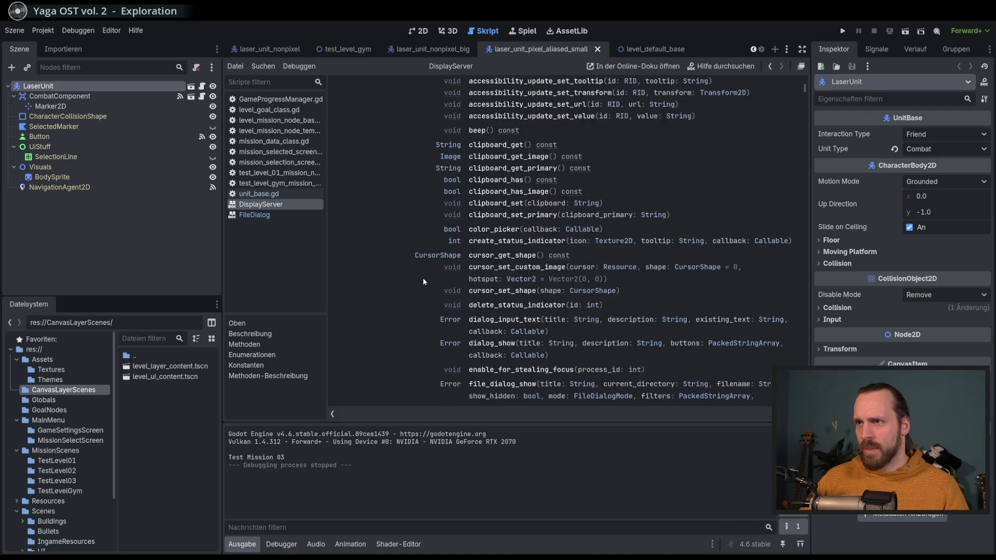
scroll(411, 251, down, 3)
scroll(410, 250, down, 6)
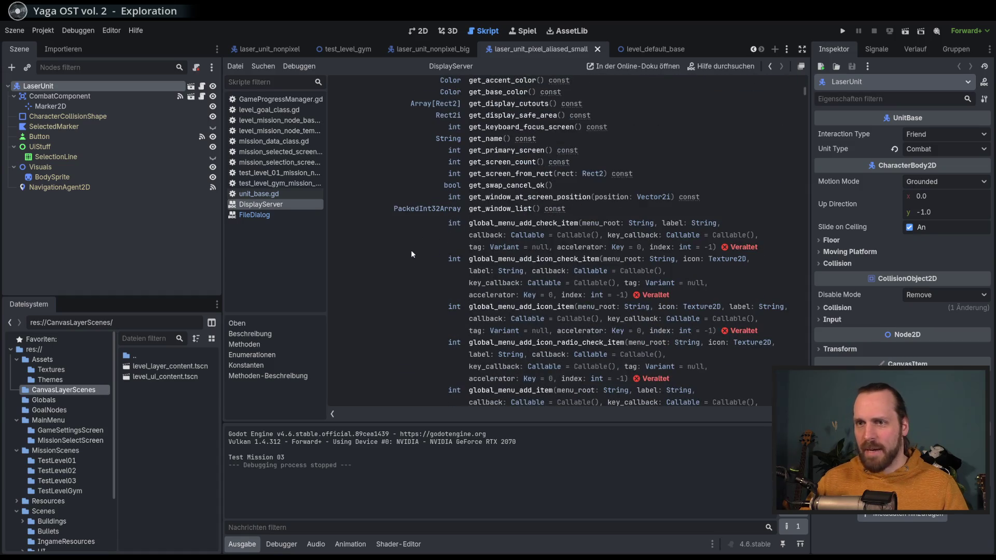
click(264, 342)
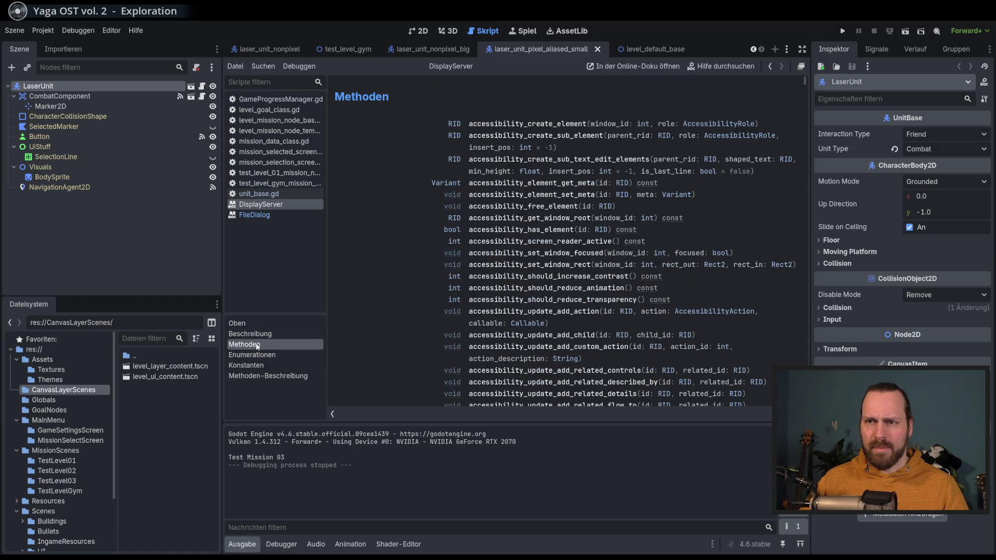
scroll(463, 321, up, 3)
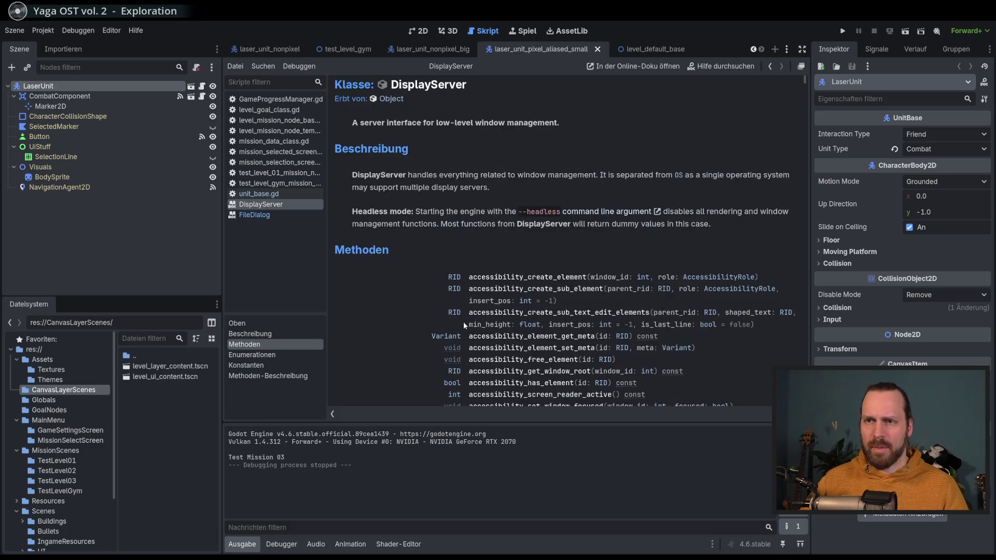
scroll(463, 322, down, 15)
scroll(462, 321, down, 20)
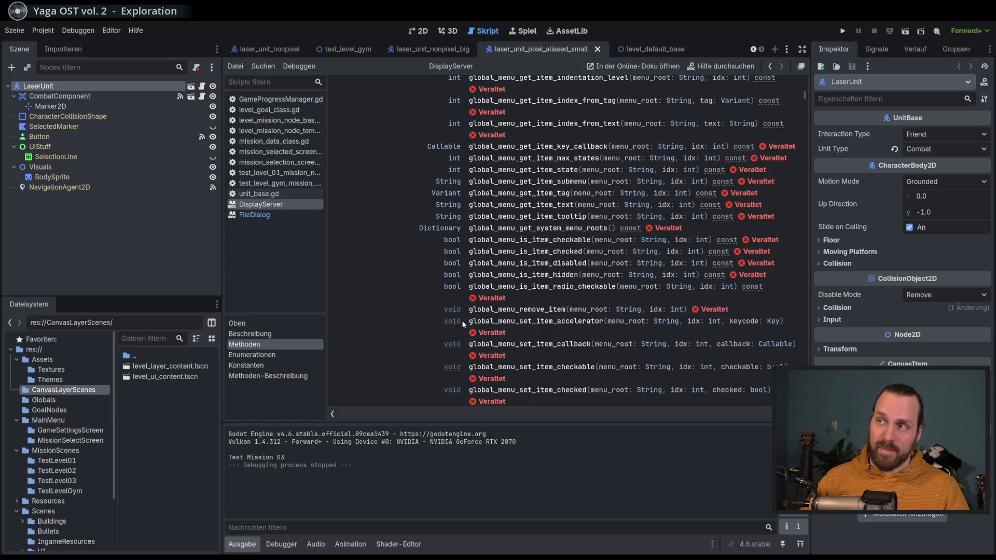
scroll(437, 315, down, 10)
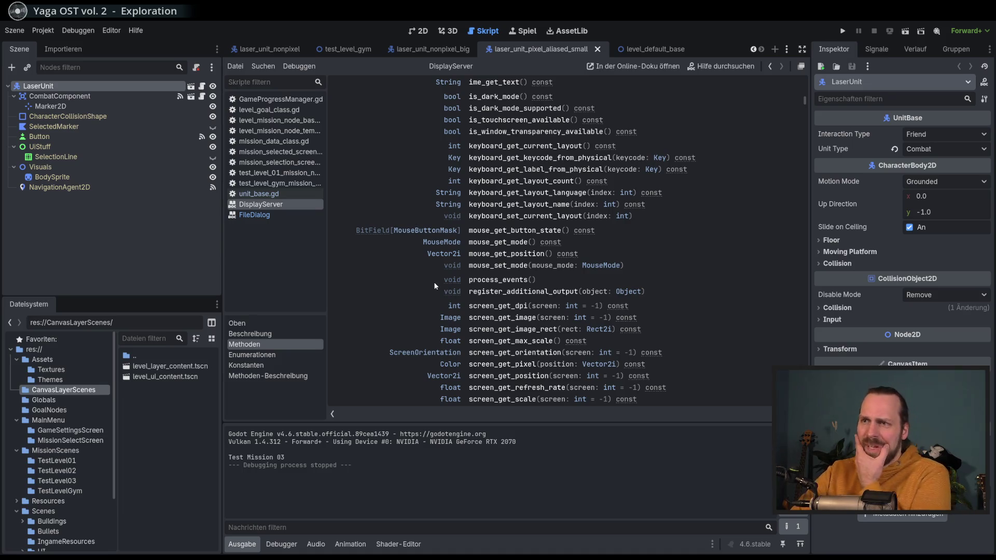
scroll(428, 286, down, 3)
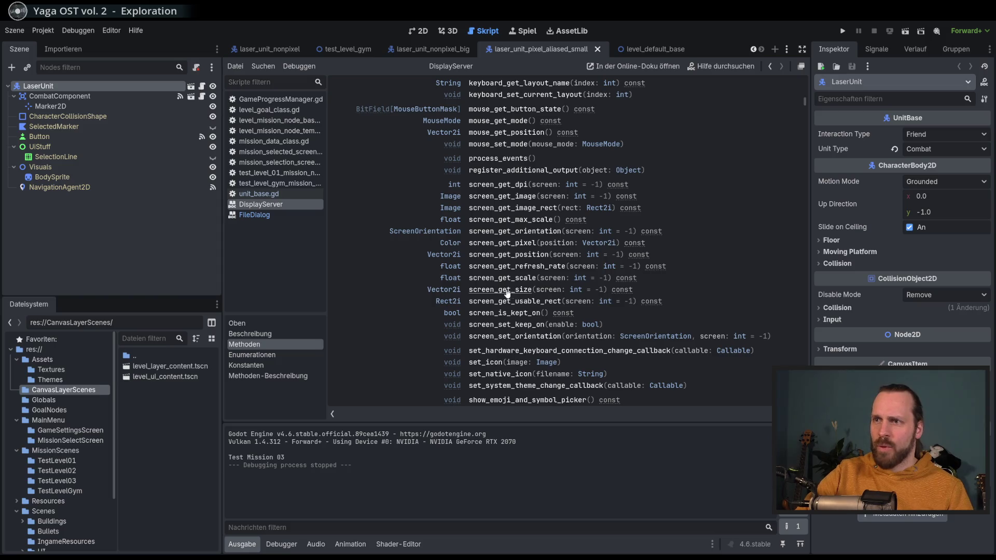
scroll(424, 276, down, 2)
scroll(425, 278, down, 2)
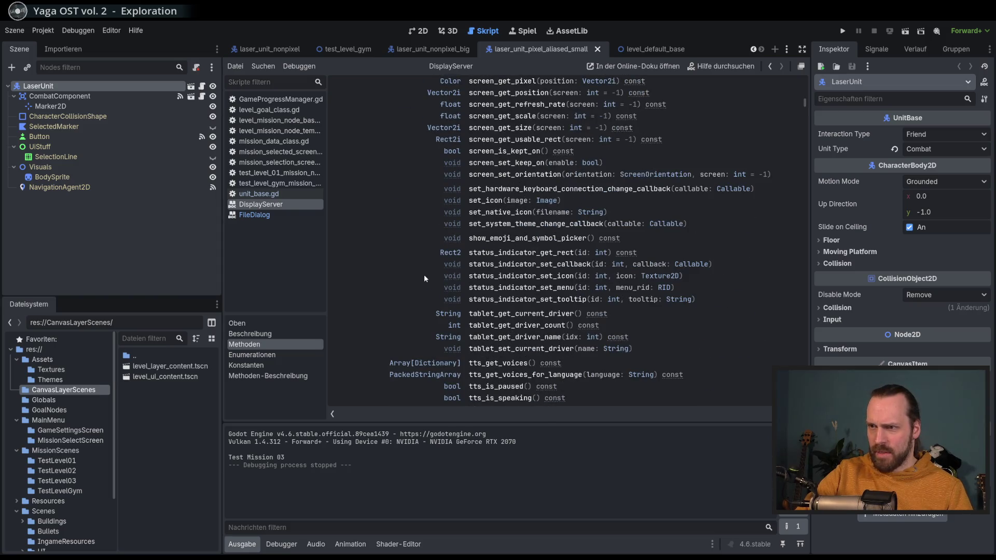
scroll(425, 279, down, 2)
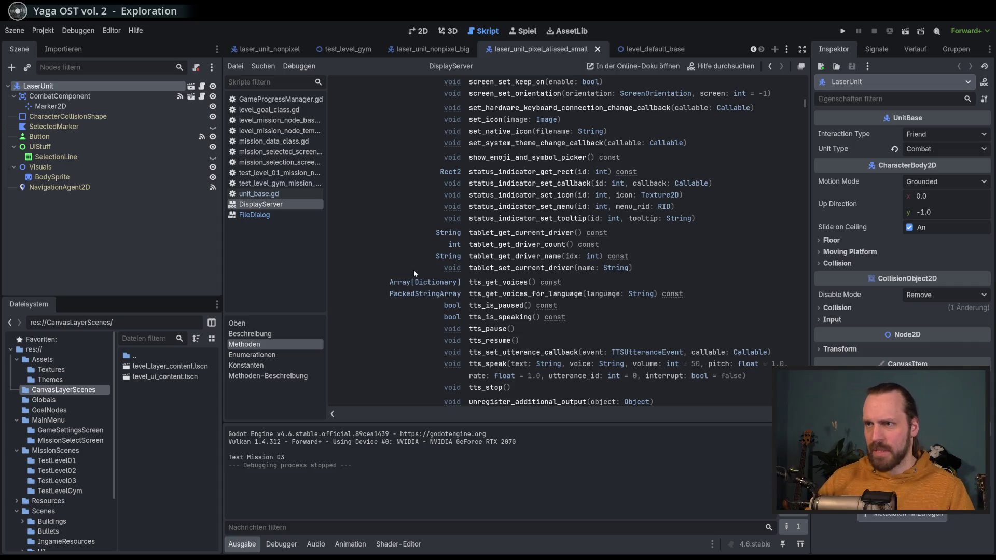
scroll(418, 279, down, 4)
scroll(415, 279, down, 2)
scroll(415, 278, up, 12)
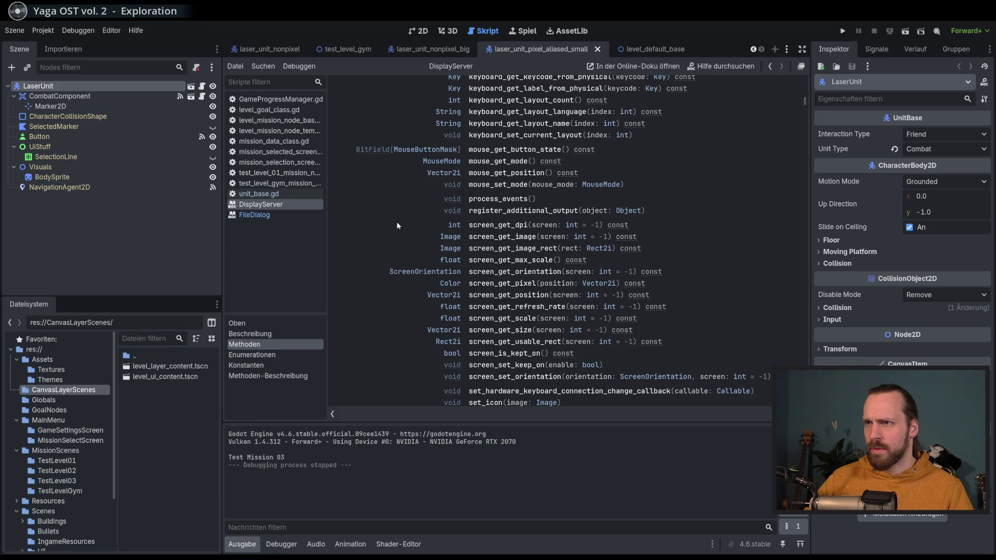
scroll(397, 223, down, 15)
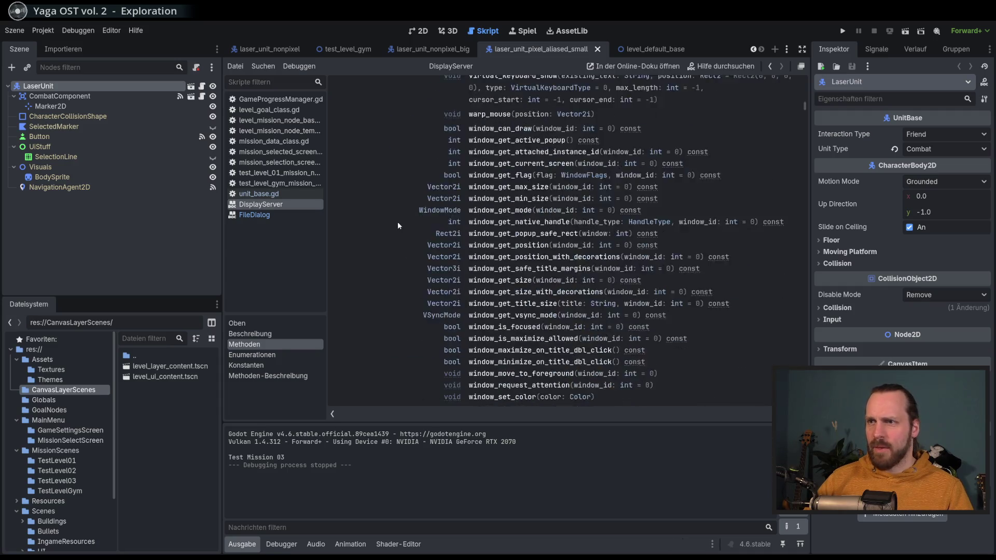
scroll(398, 222, down, 8)
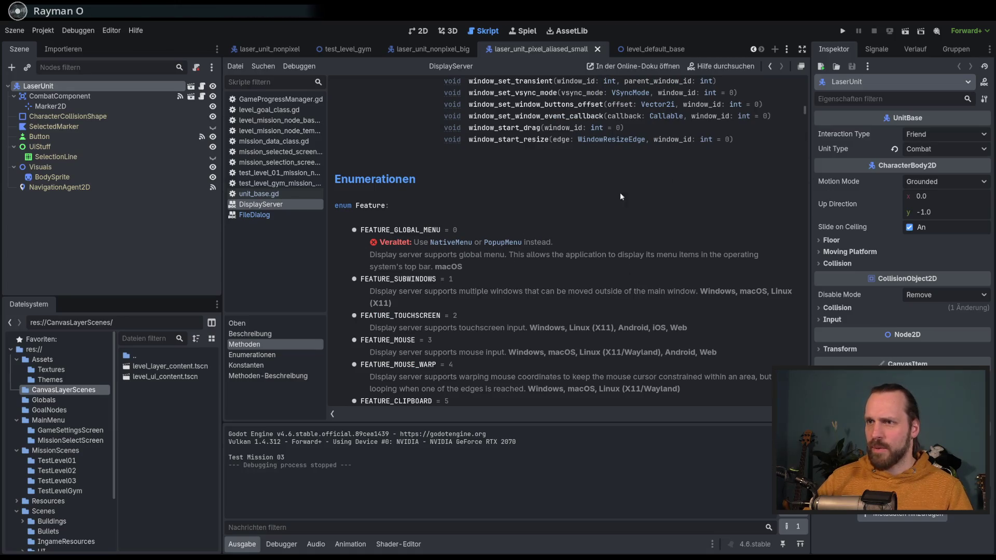
scroll(611, 210, down, 6)
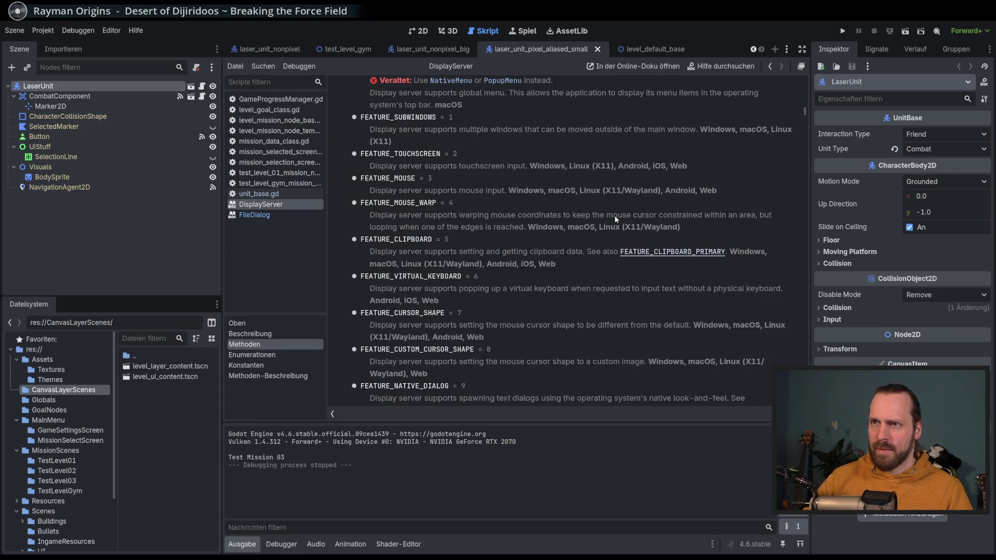
scroll(615, 215, up, 3)
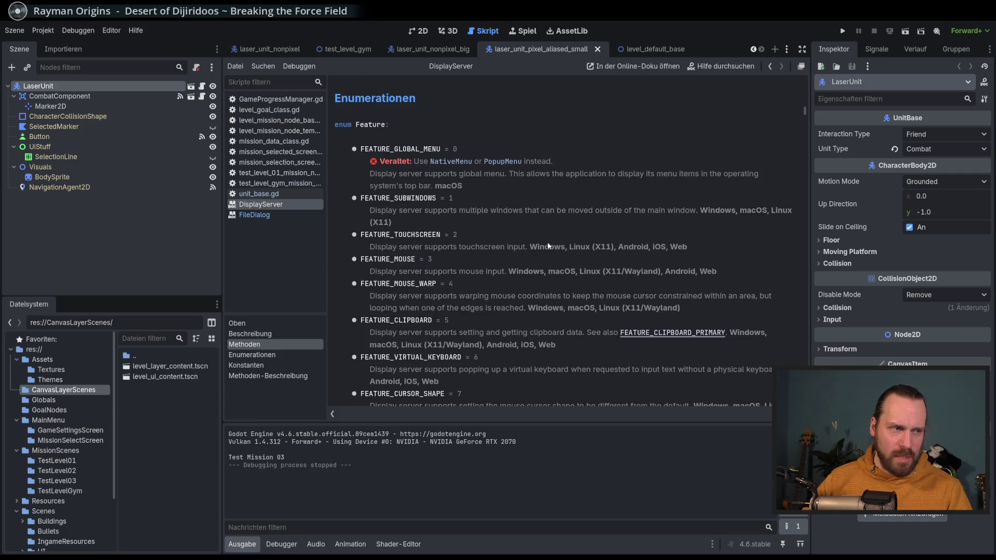
scroll(570, 273, down, 8)
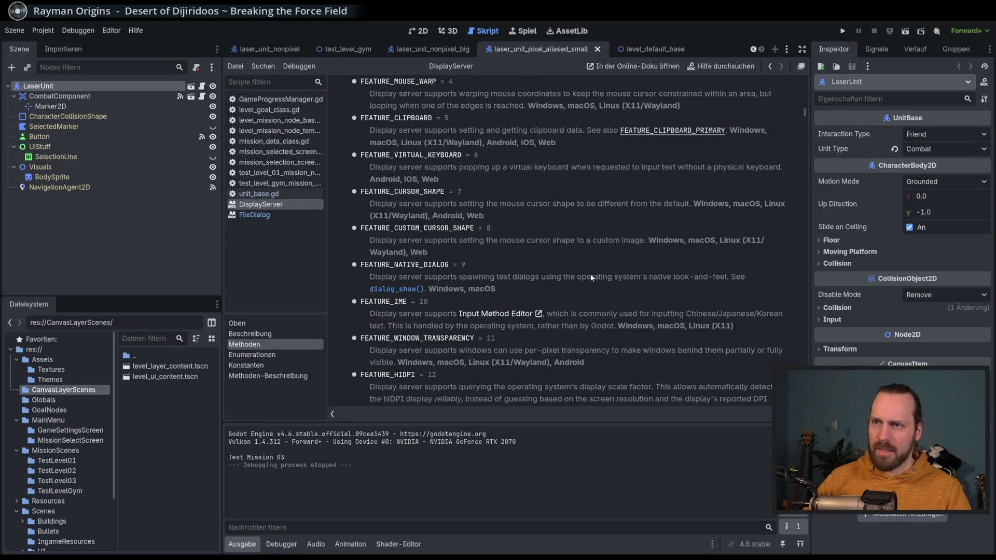
scroll(590, 273, down, 3)
scroll(778, 294, up, 2)
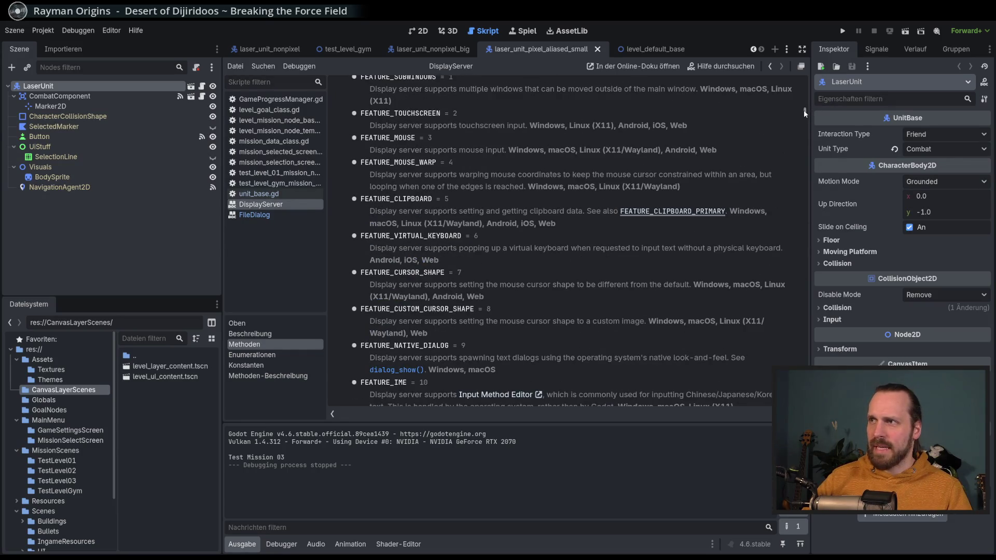
drag(804, 110, 802, 70)
scroll(710, 241, down, 6)
scroll(736, 280, down, 15)
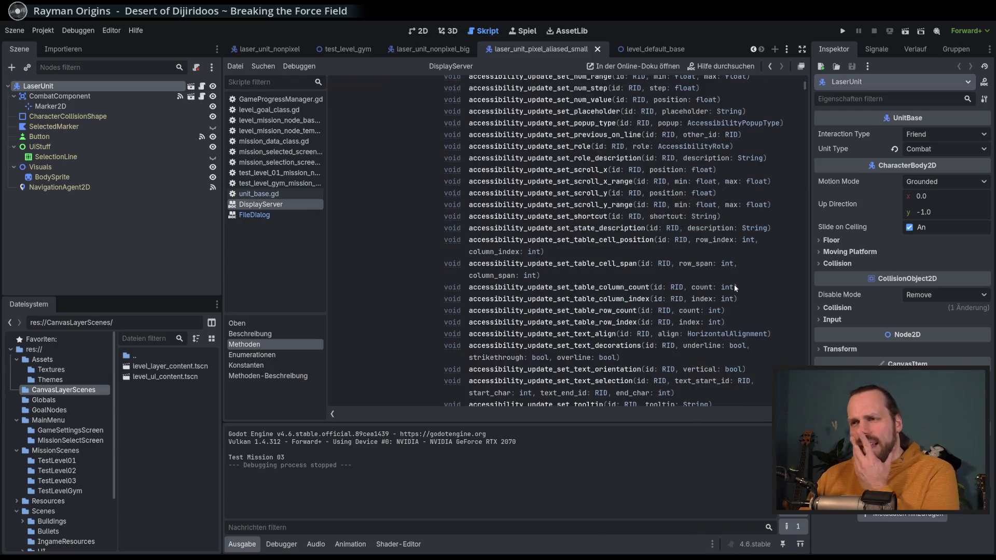
scroll(735, 288, down, 9)
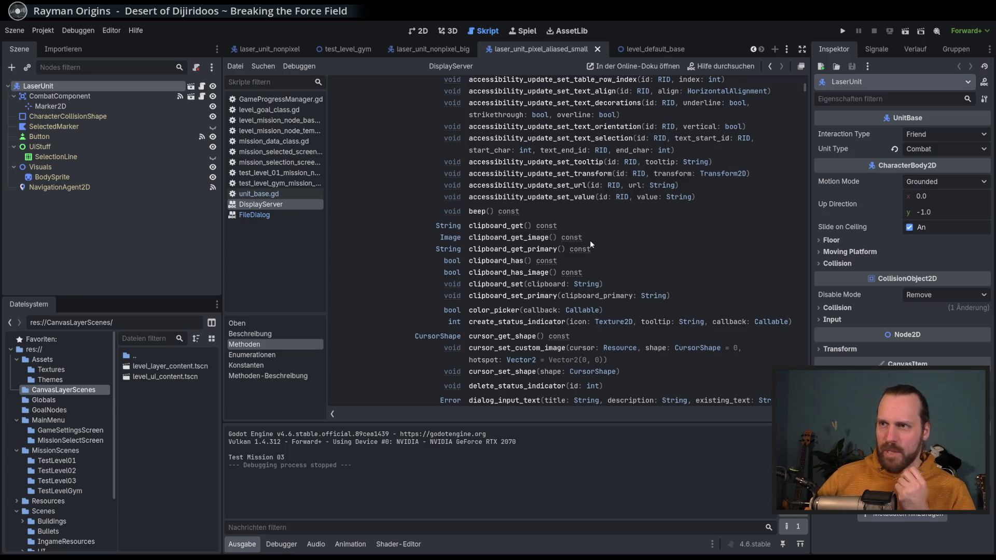
scroll(655, 280, down, 3)
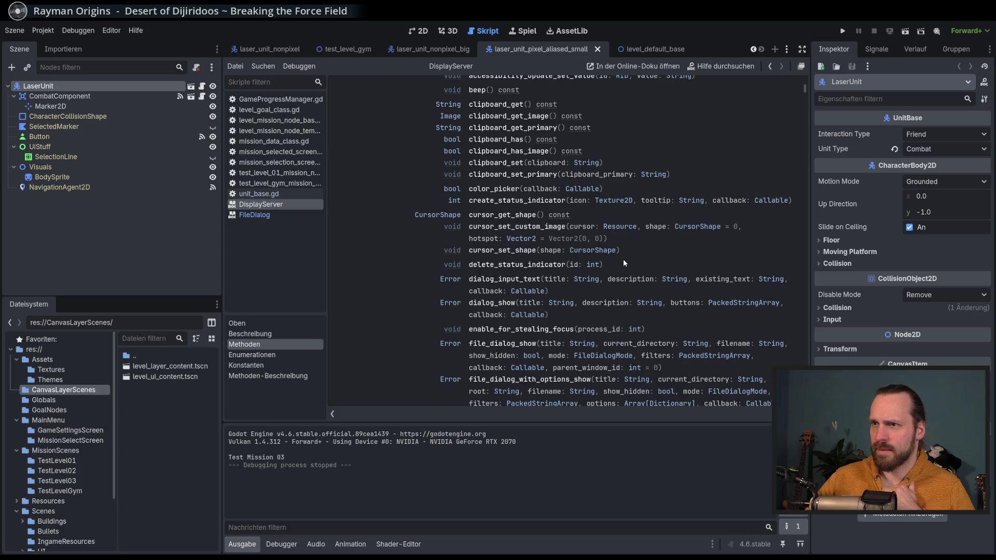
scroll(606, 269, down, 4)
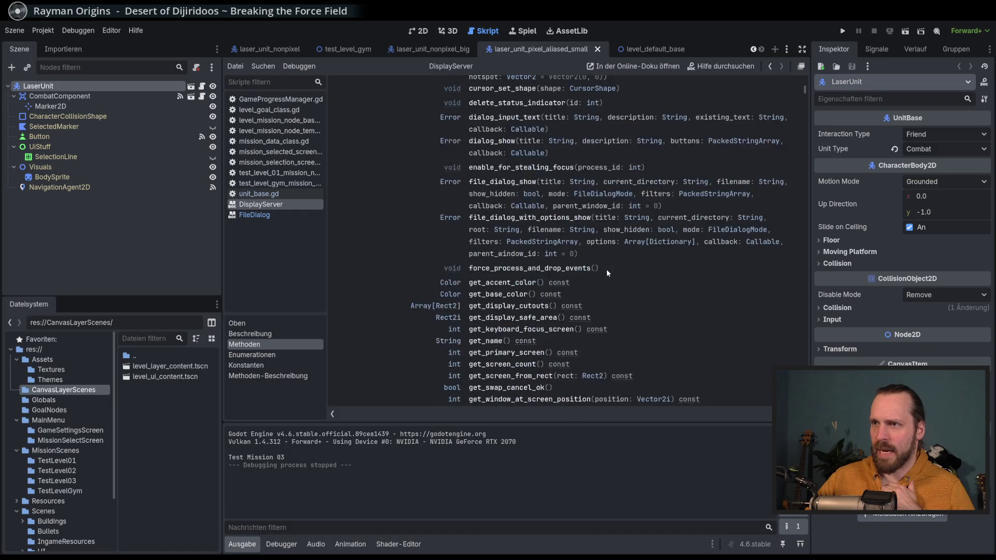
scroll(606, 270, down, 3)
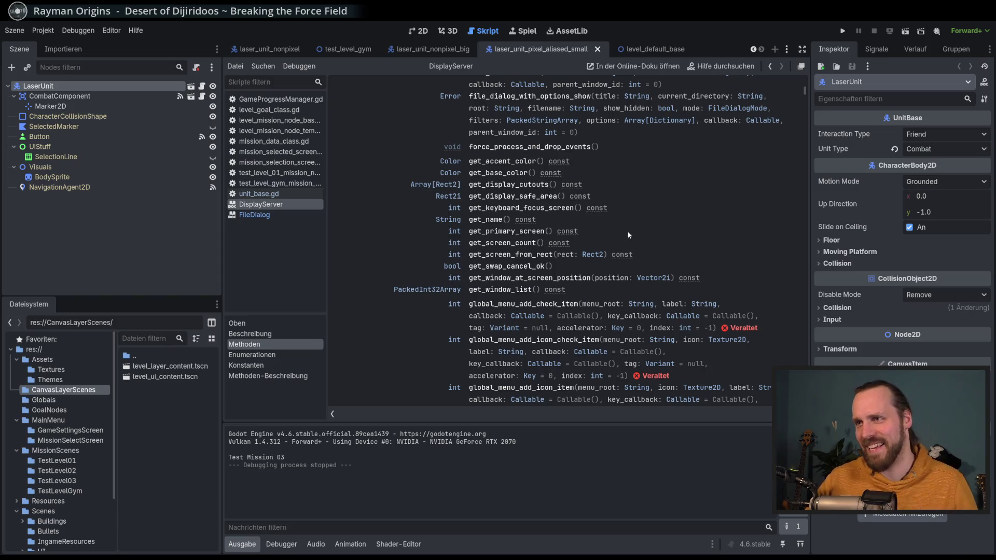
Search the DisplayServer reference for 'fullscreen', then for 'window_mode'.
key(ctrl+f)
text(fullscreen)
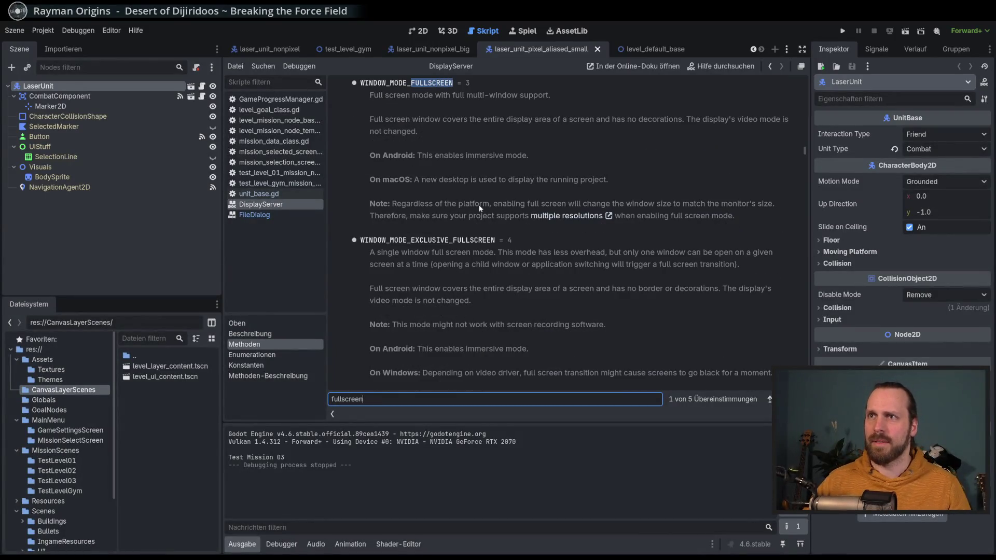
scroll(537, 234, up, 3)
drag(375, 399, 323, 397)
text(w)
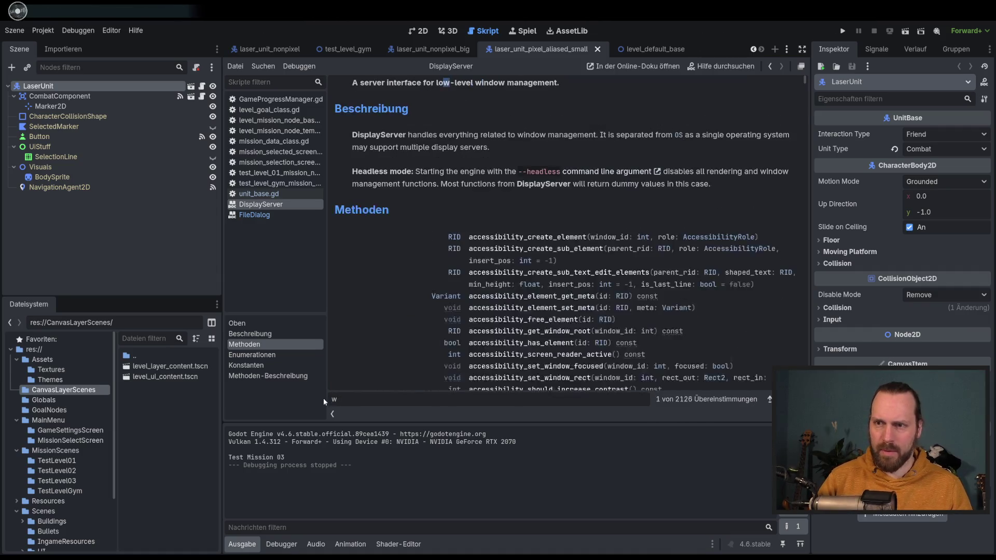
text(indow_mode)
scroll(512, 198, up, 2)
scroll(524, 207, up, 2)
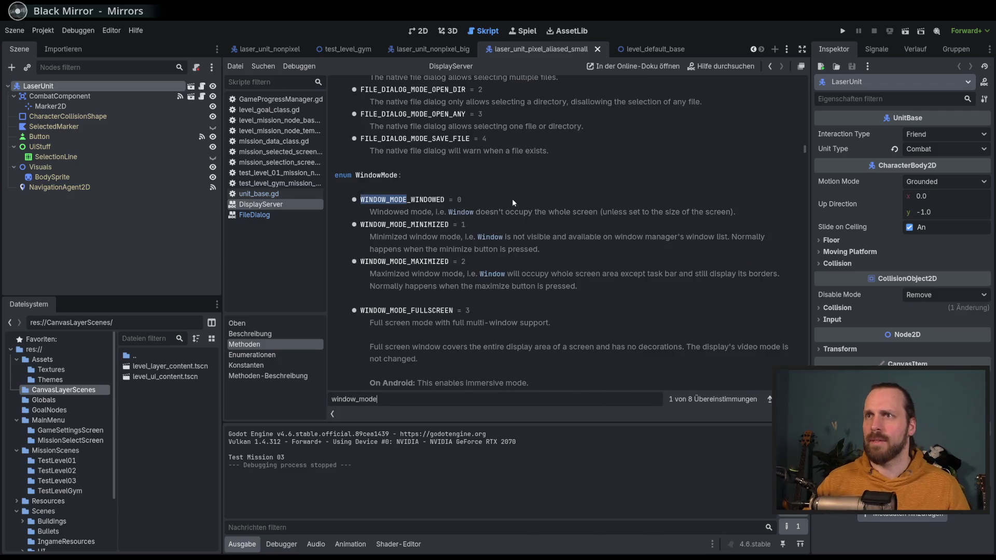
Search the reference for the copied word WindowMode and open the window_set_mode description.
double_click(371, 176)
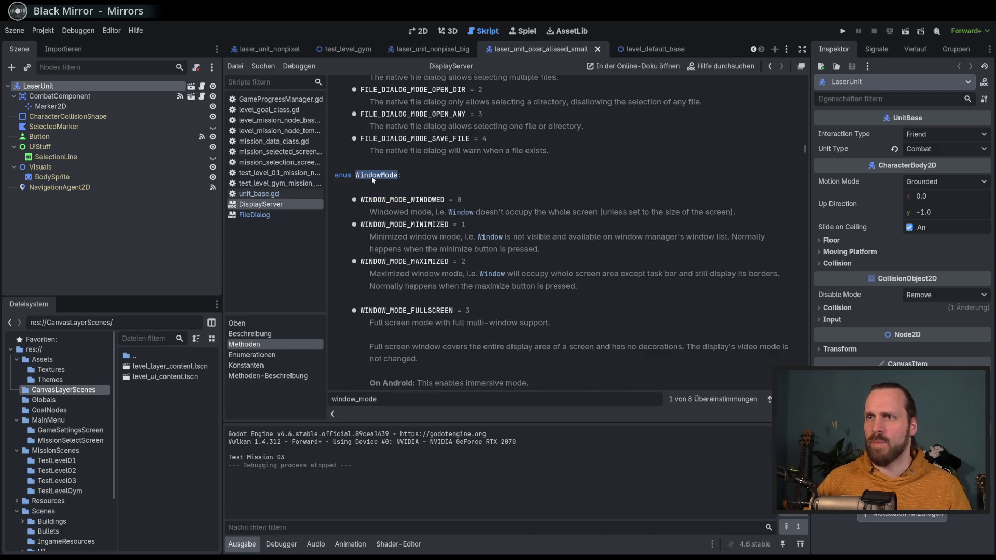
key(ctrl+c)
click(371, 399)
key(ctrl+a)
key(ctrl+v)
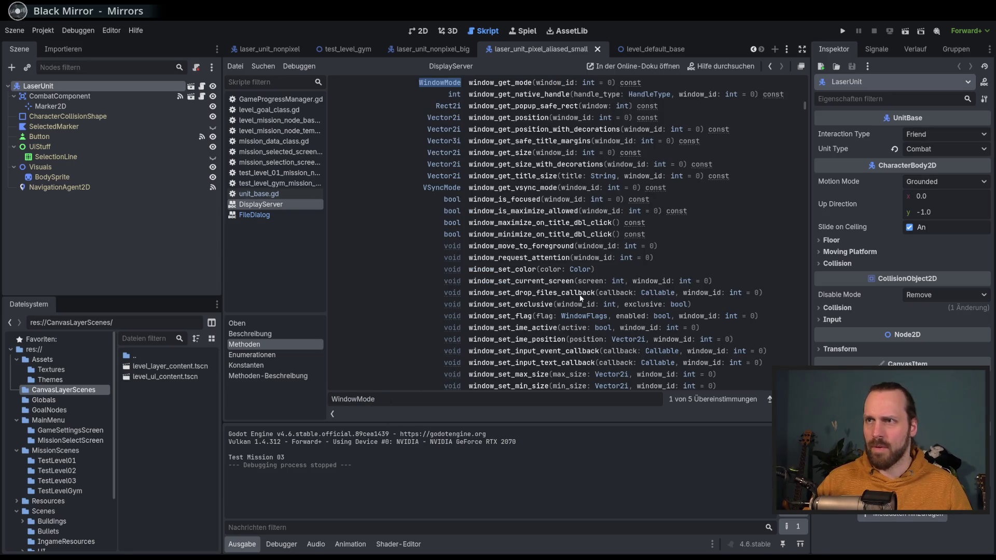
scroll(598, 186, up, 4)
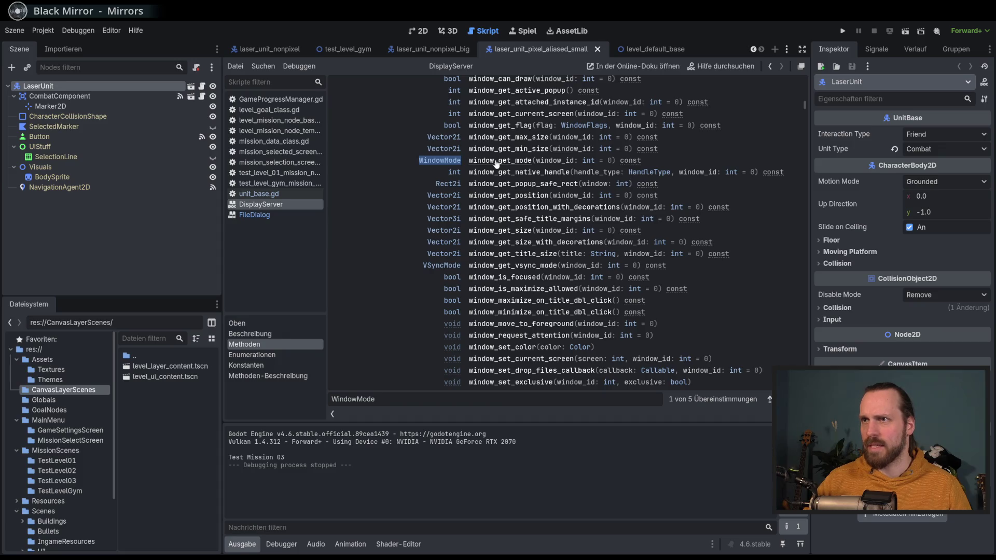
scroll(482, 352, down, 4)
scroll(481, 349, down, 1)
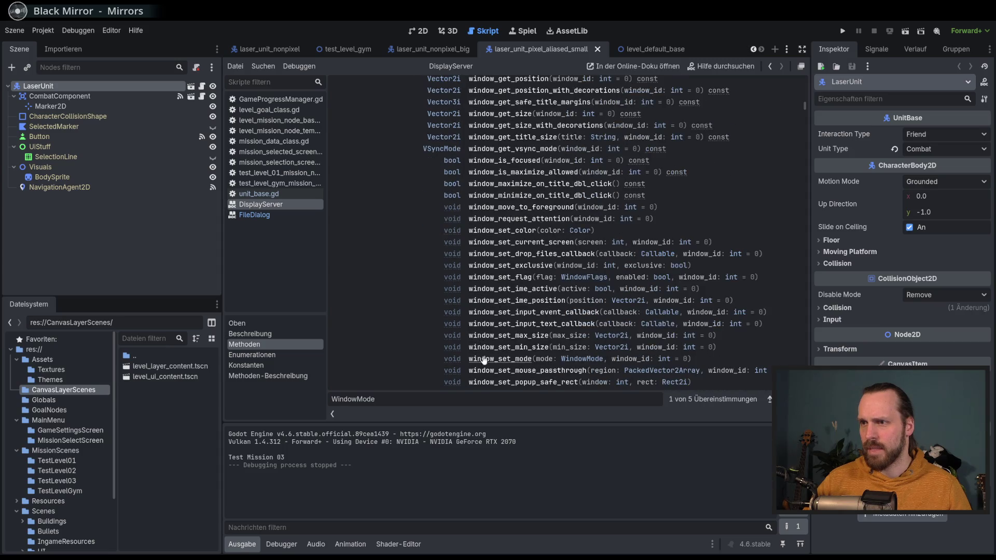
click(493, 358)
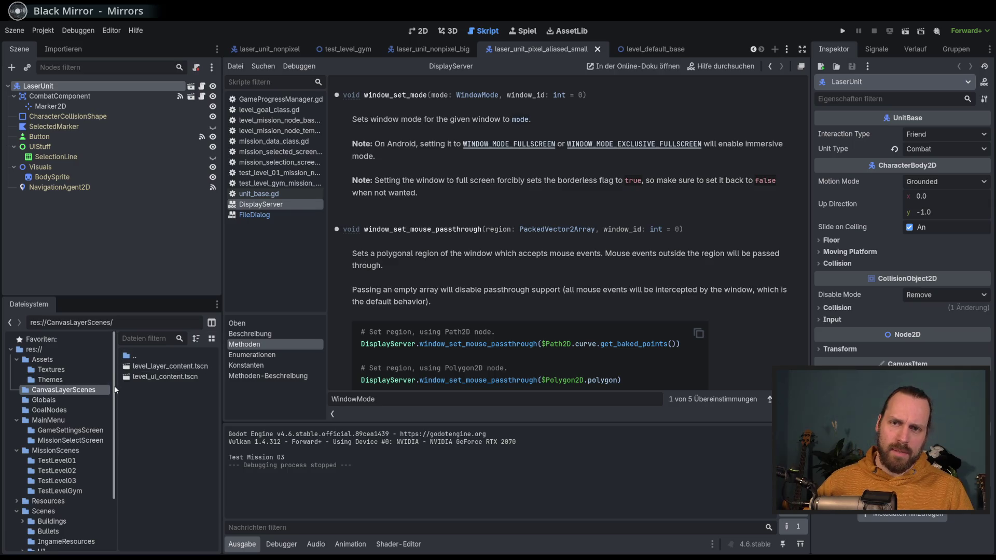
Read the window_set_mode entry, noting full screen forces the borderless flag to true.
scroll(115, 389, down, 3)
scroll(112, 386, up, 3)
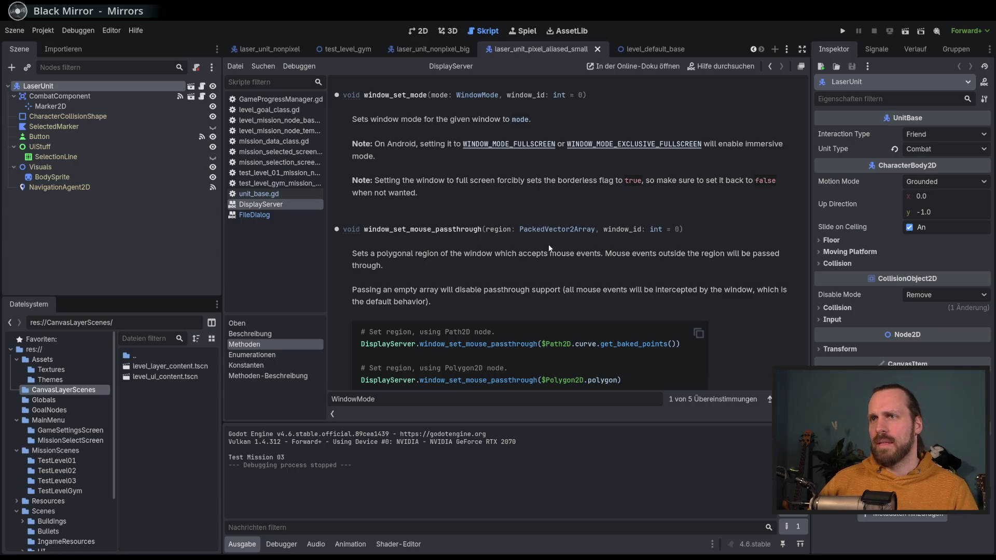
scroll(549, 248, up, 1)
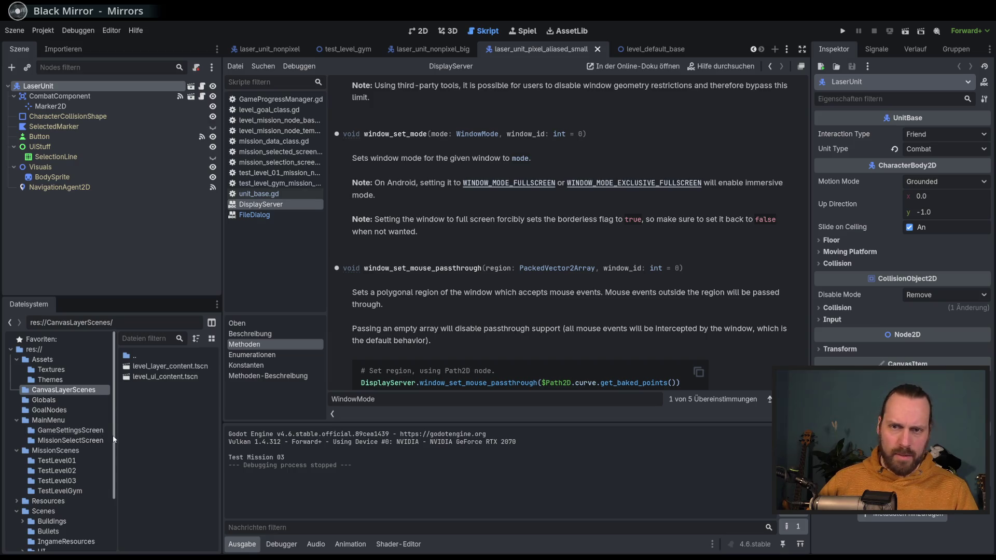
scroll(60, 460, down, 3)
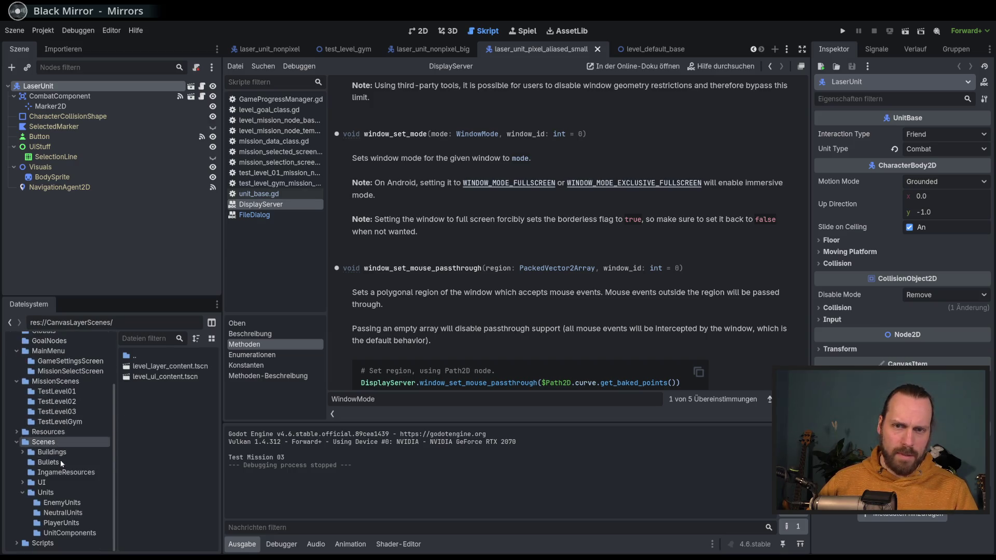
scroll(71, 455, up, 3)
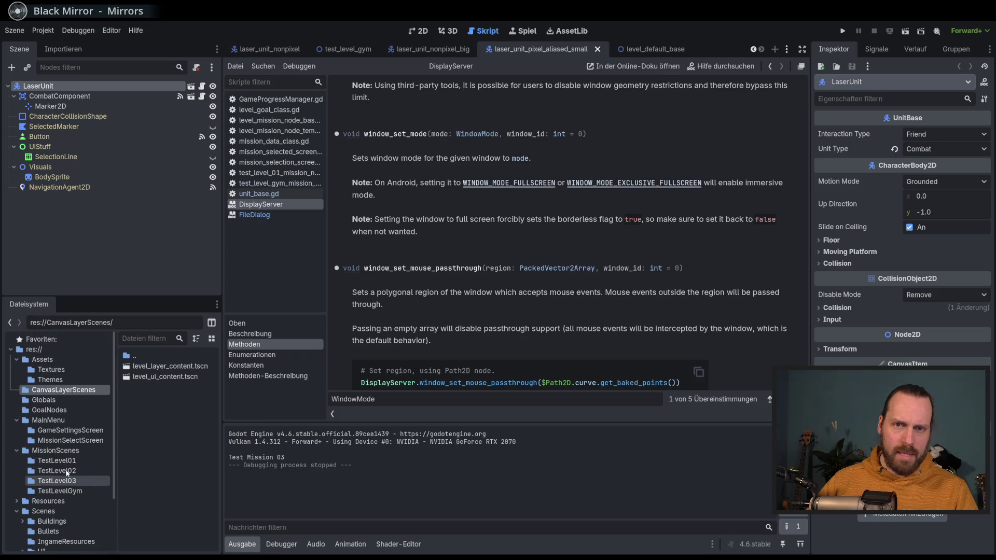
Switch to the 2D editor and open main.tscn from the res:// folder.
click(411, 32)
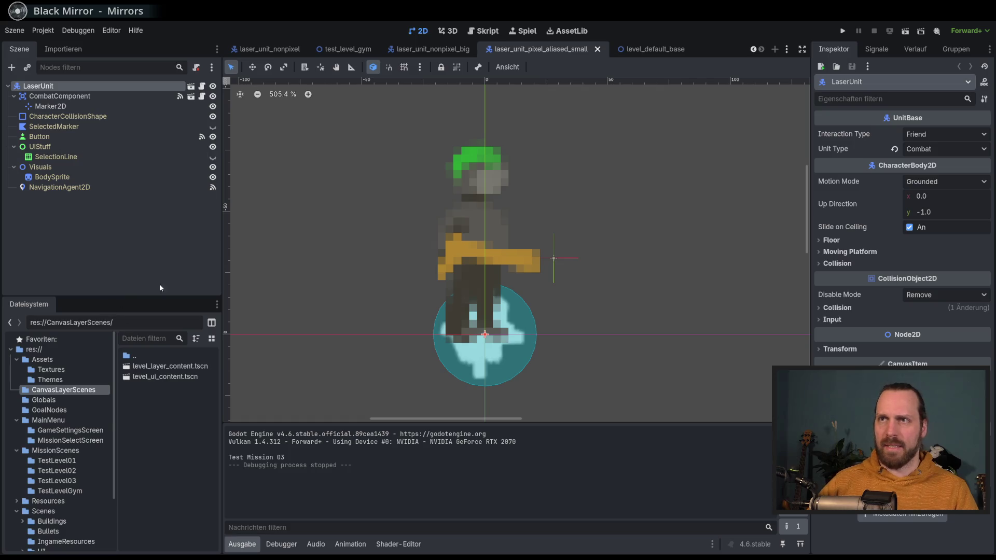
scroll(80, 492, down, 3)
scroll(44, 372, up, 3)
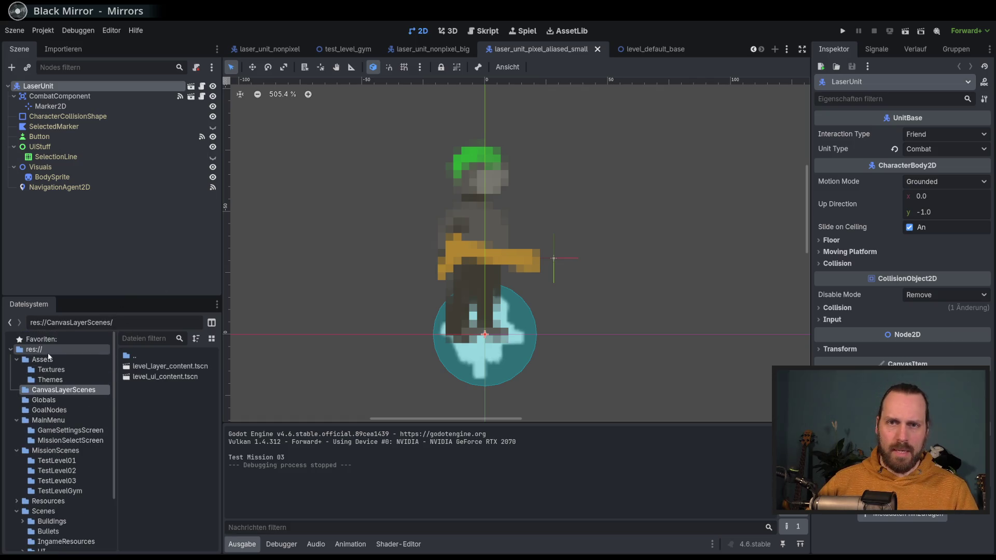
click(34, 349)
double_click(152, 461)
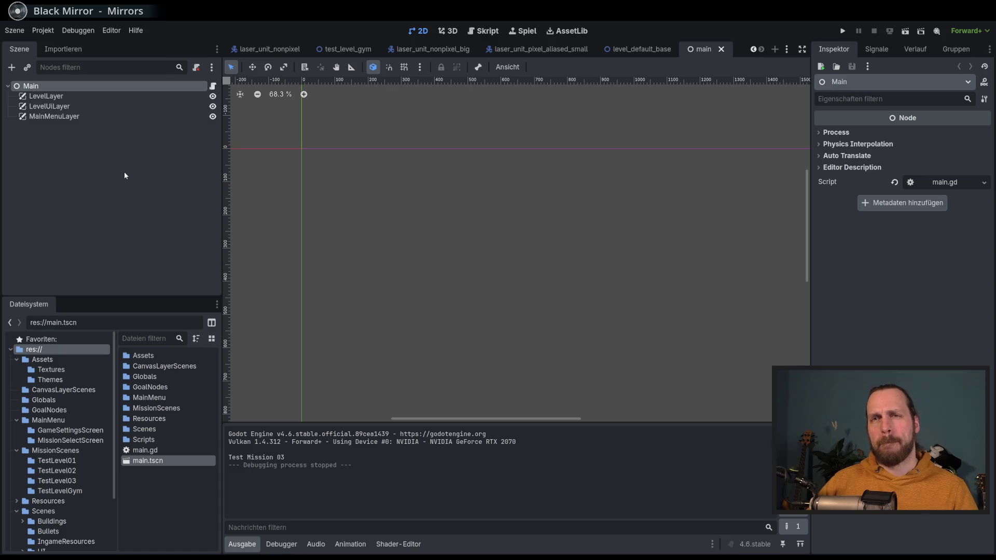
Inspect the MainMenuLayer, LevelUiLayer and LevelLayer canvas layer nodes.
click(63, 120)
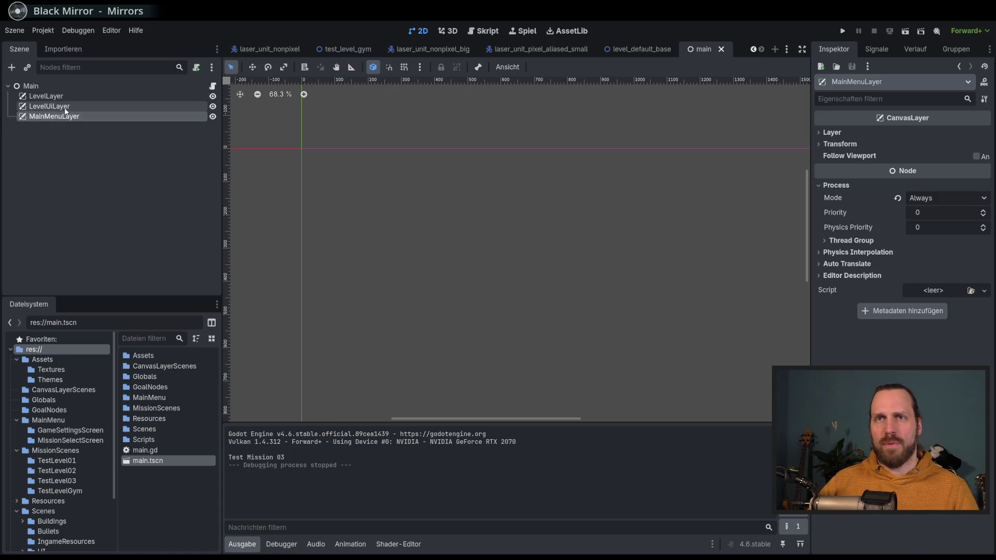
click(84, 107)
click(89, 98)
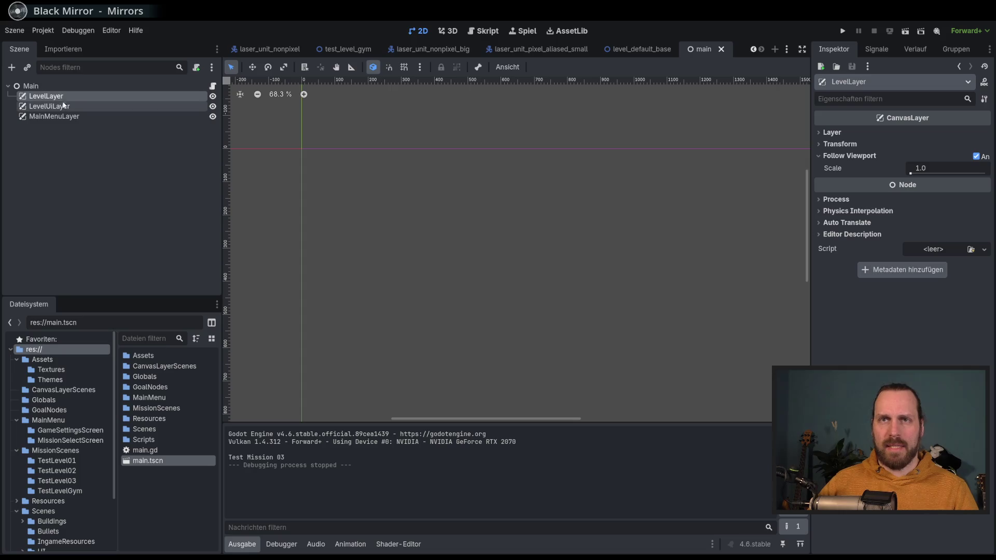
click(95, 104)
key(Up)
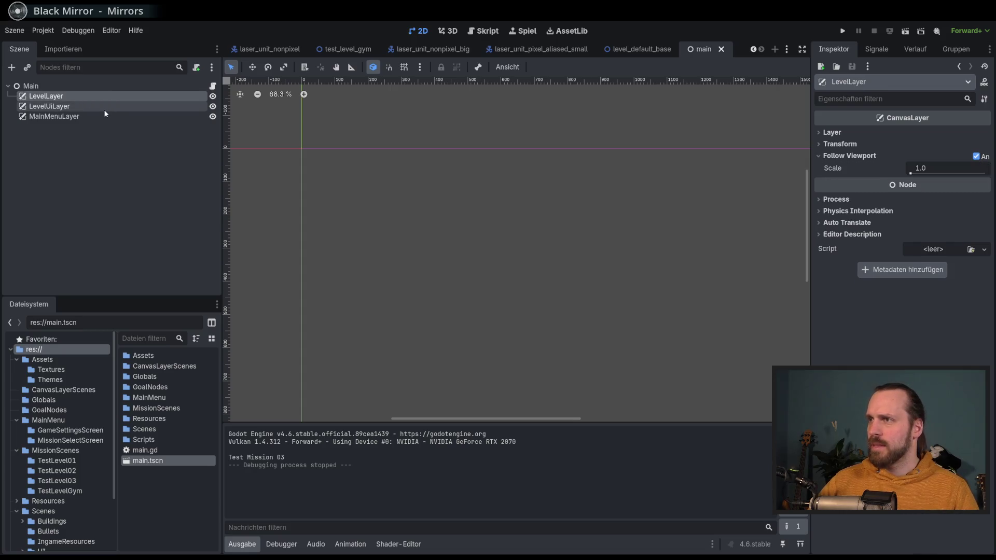
Enable 'embed game on next start' and rerun the project embedded in the editor.
click(104, 110)
click(94, 121)
key(F5)
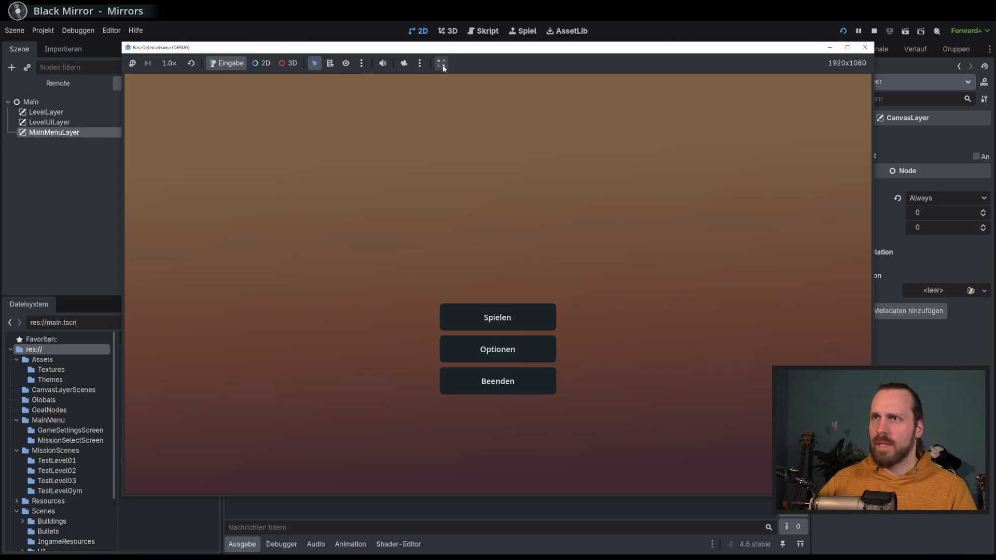
click(443, 65)
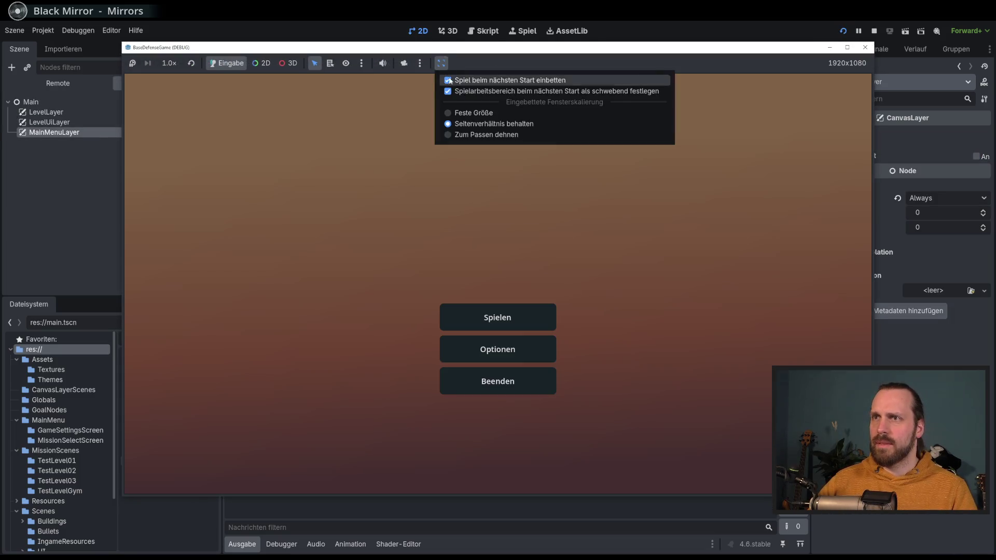
click(473, 92)
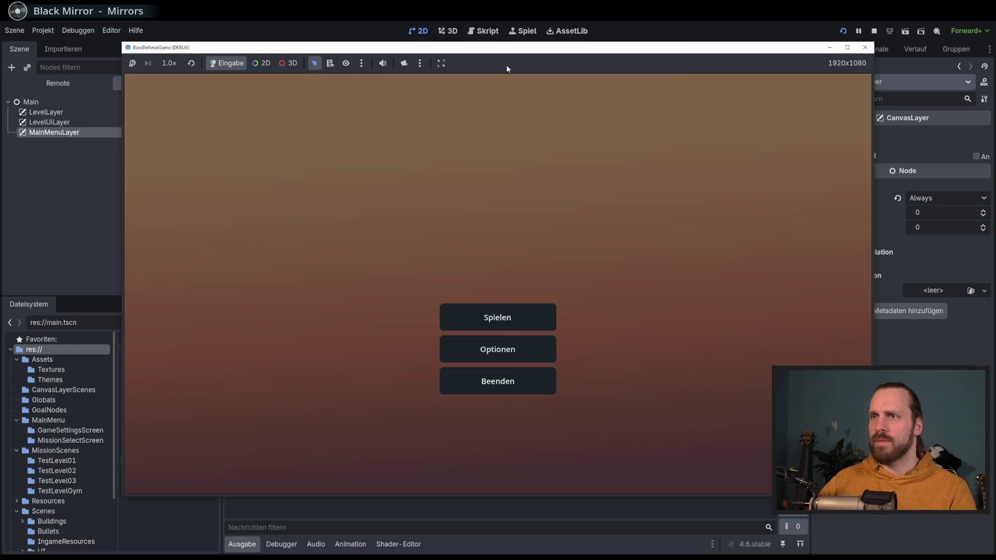
key(F5)
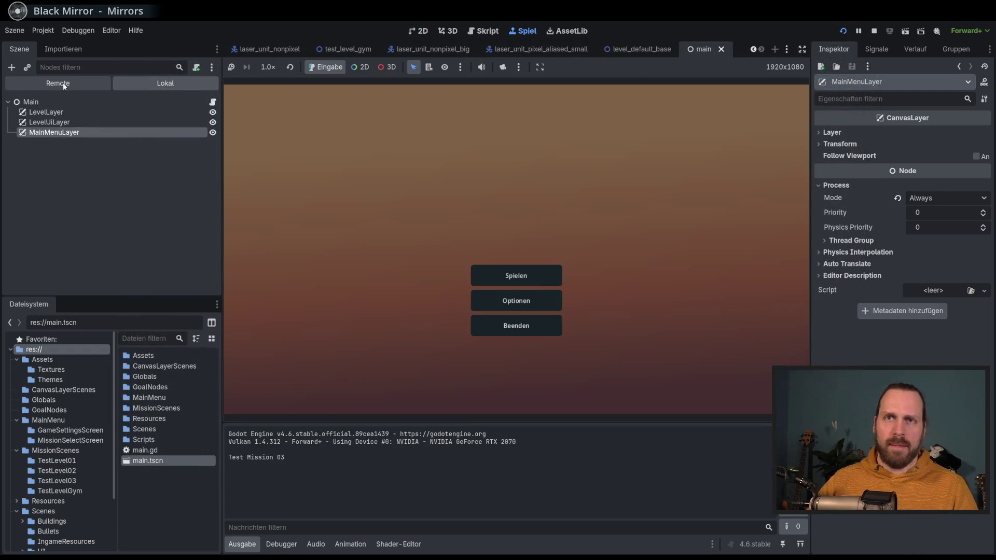
Show the Remote scene tree and start the Test Level GYM mission.
click(83, 86)
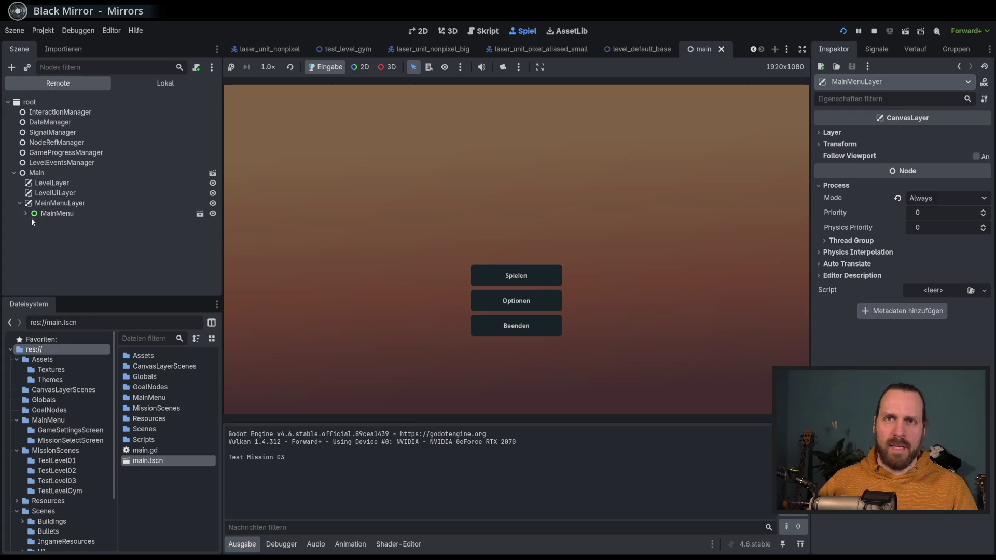
click(26, 213)
click(517, 276)
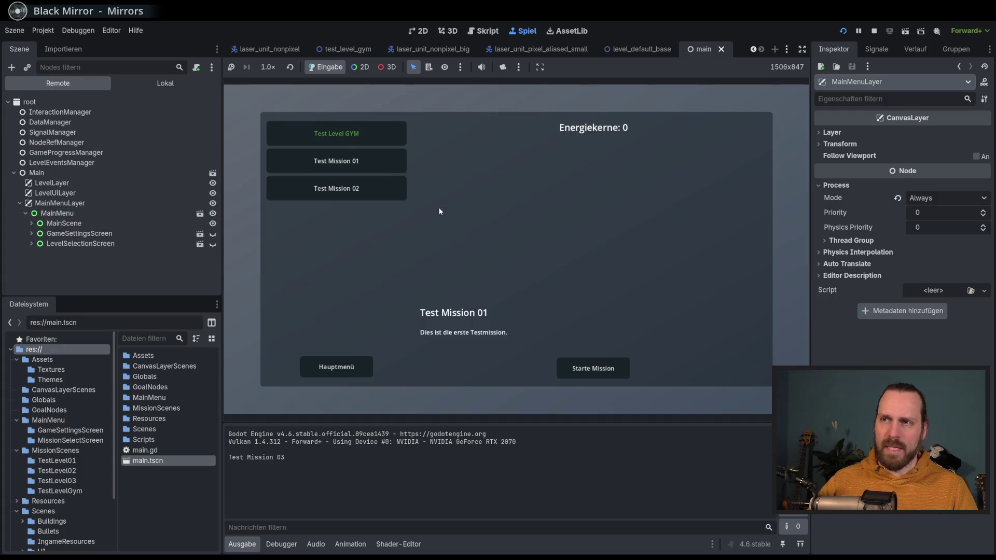
click(377, 143)
click(593, 368)
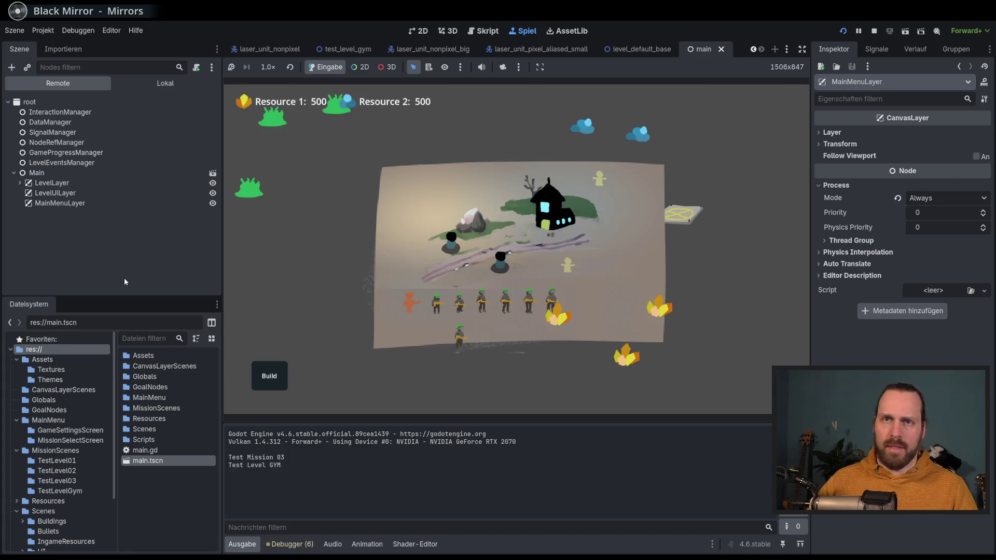
Expand LevelUiLayer in the remote tree and toggle LevelUiContent's visibility to inspect the level UI.
click(20, 193)
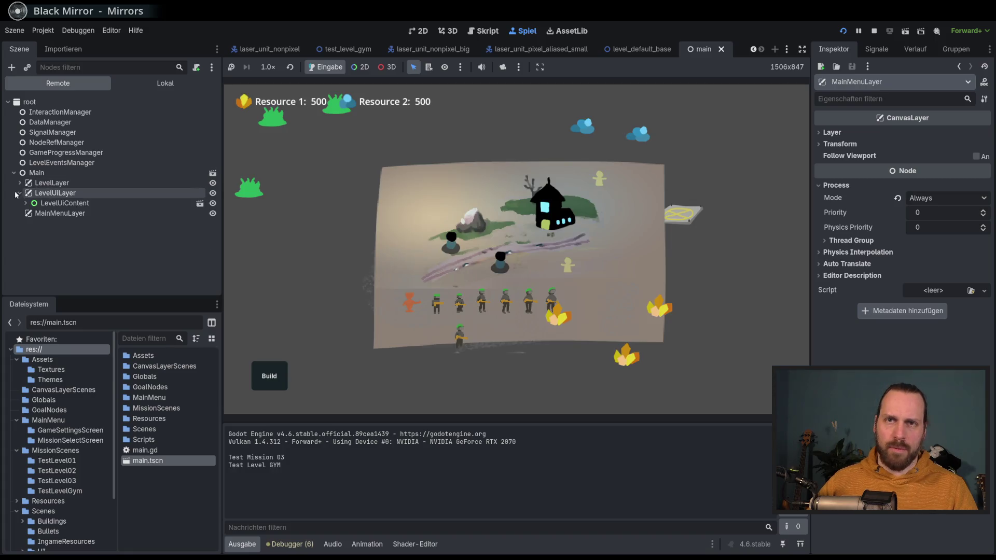
click(192, 204)
click(213, 204)
click(212, 204)
click(212, 204)
click(213, 203)
click(20, 193)
Expand LevelLayer, toggle its visibility and inspect the LevelLayer canvas layer.
click(19, 182)
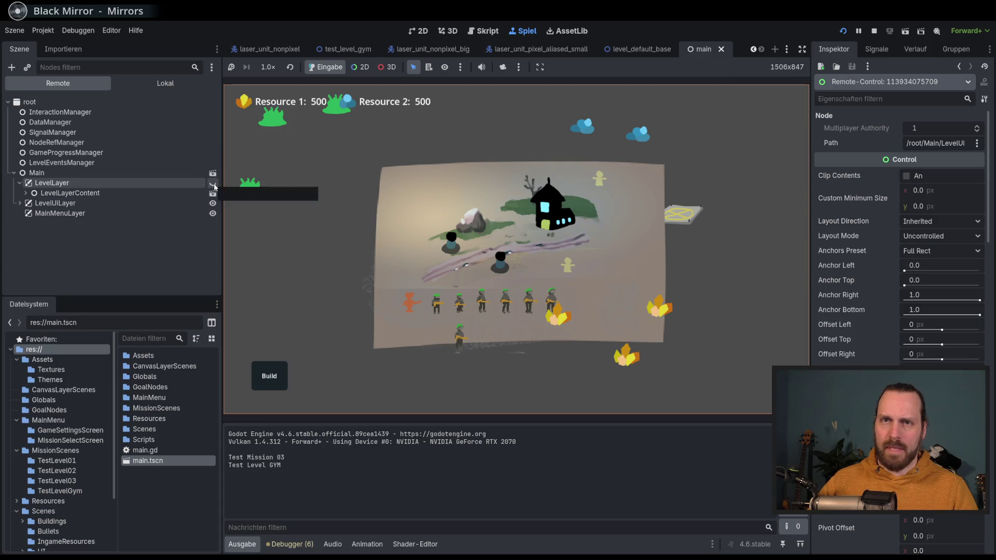
click(213, 185)
click(38, 183)
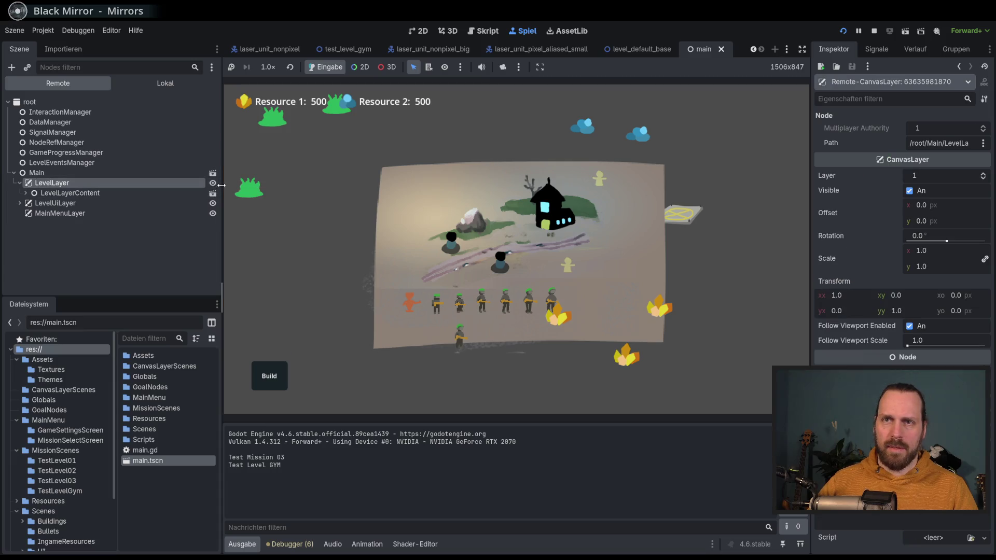
click(503, 32)
click(522, 31)
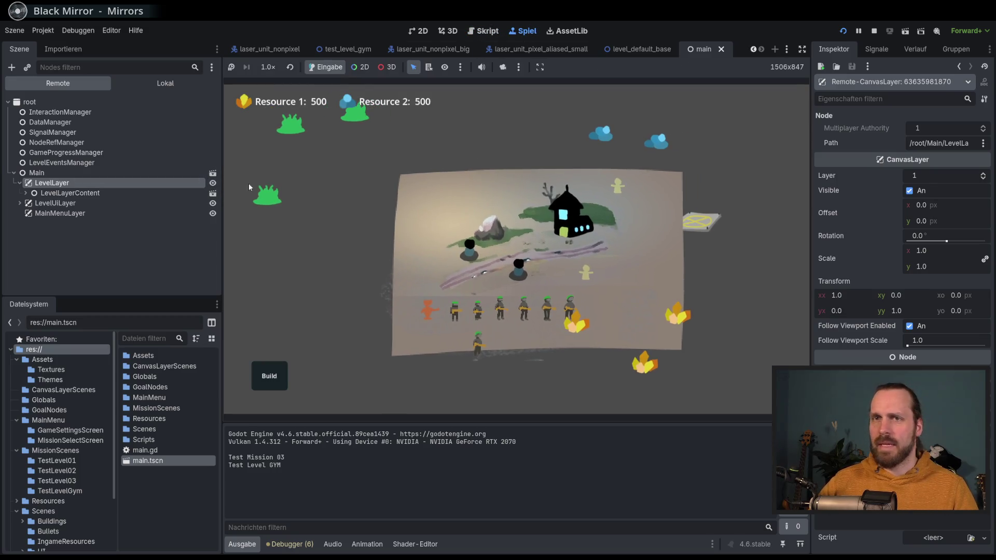
Expand LevelLayerContent and hide and show the level map twice.
click(187, 193)
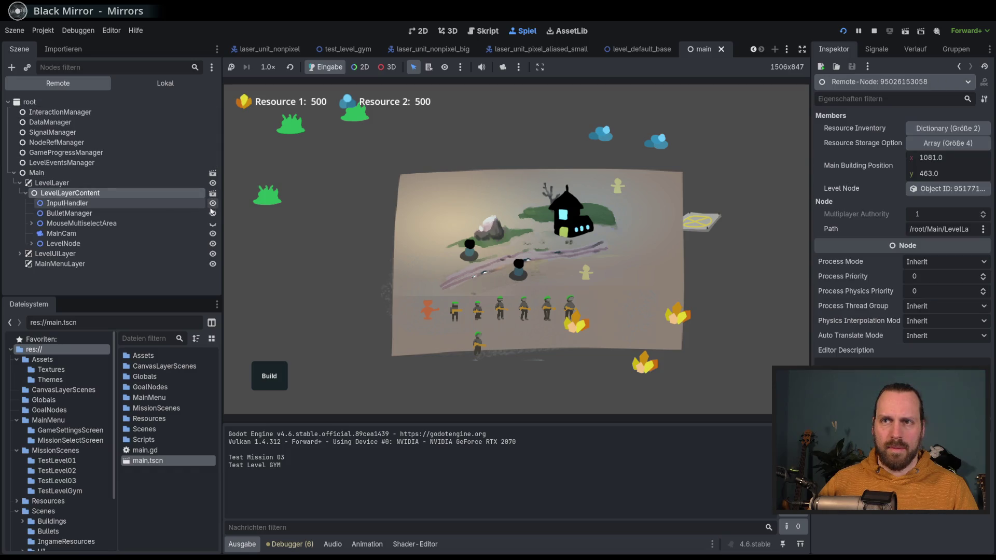
click(213, 244)
click(212, 244)
click(213, 243)
click(213, 244)
Hide and show the whole LevelLayer, then LevelNode's map and units.
click(209, 185)
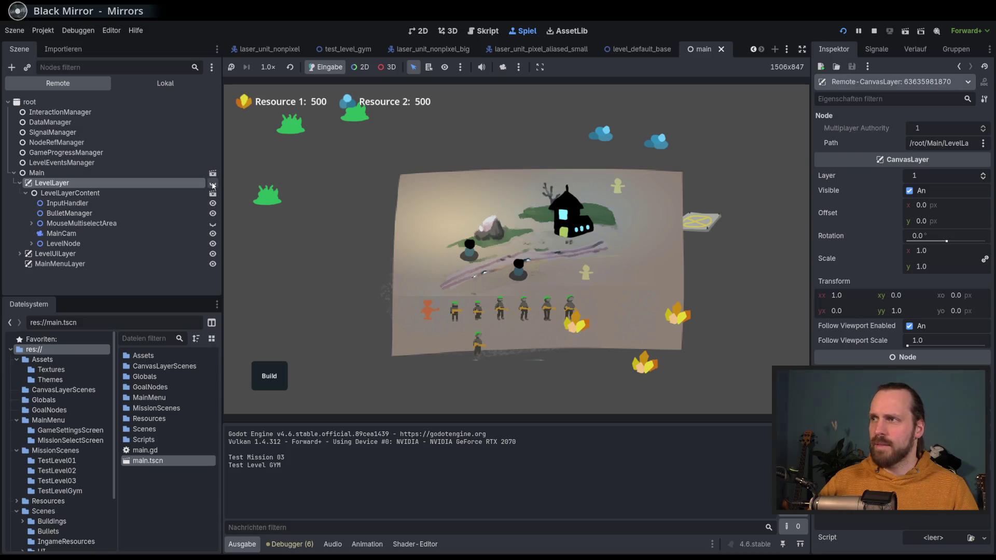
click(213, 185)
click(213, 184)
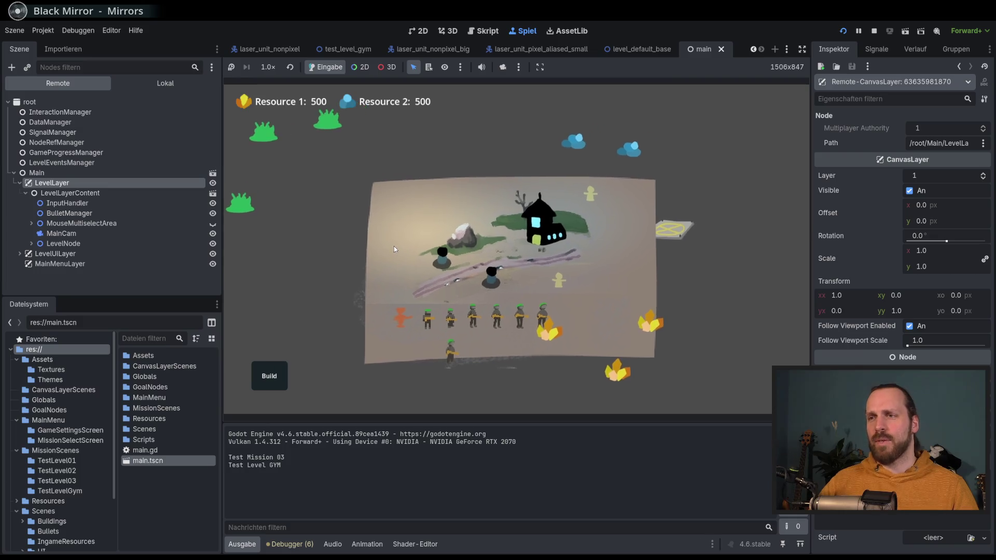
click(212, 244)
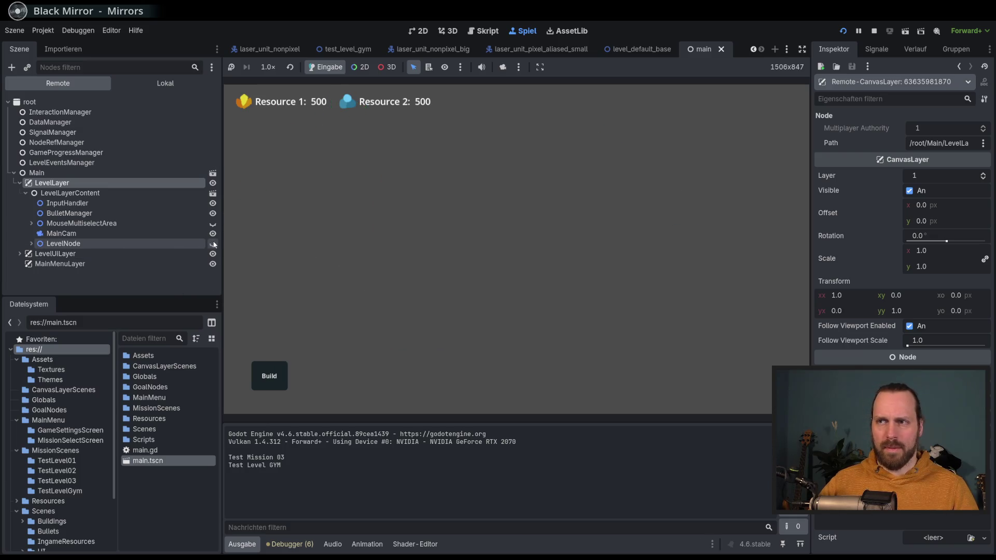
click(213, 244)
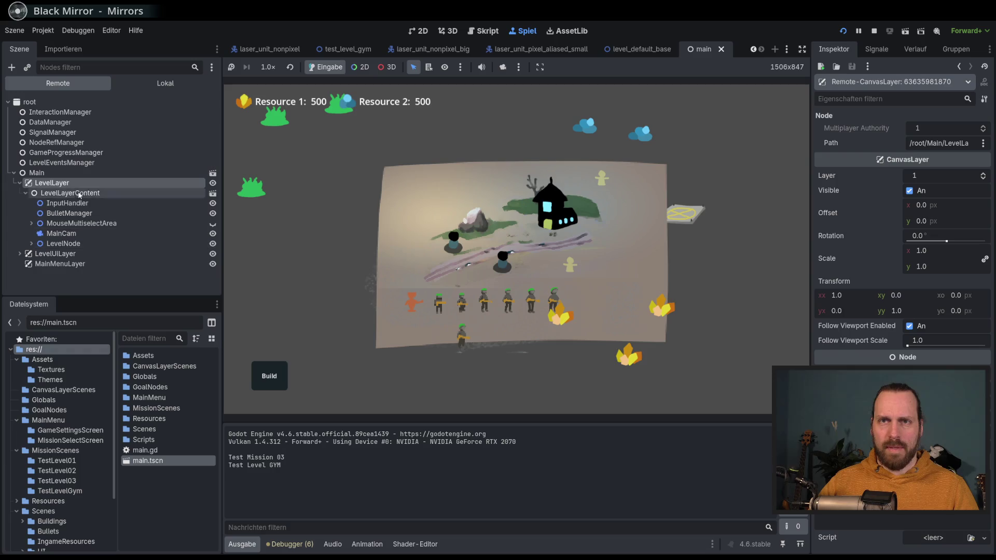
Collapse the layer nodes, select Main and stop the game with F8.
click(25, 193)
click(54, 192)
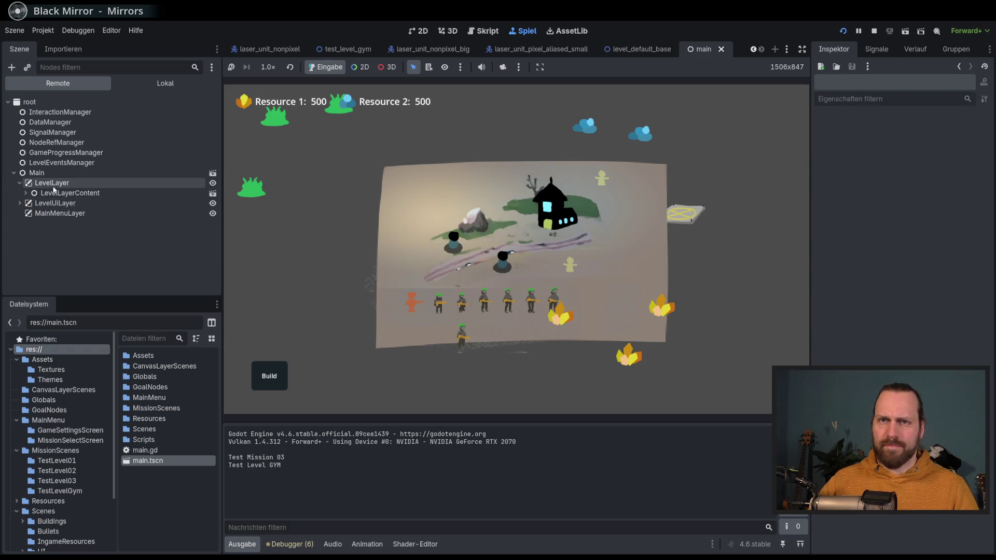
click(20, 182)
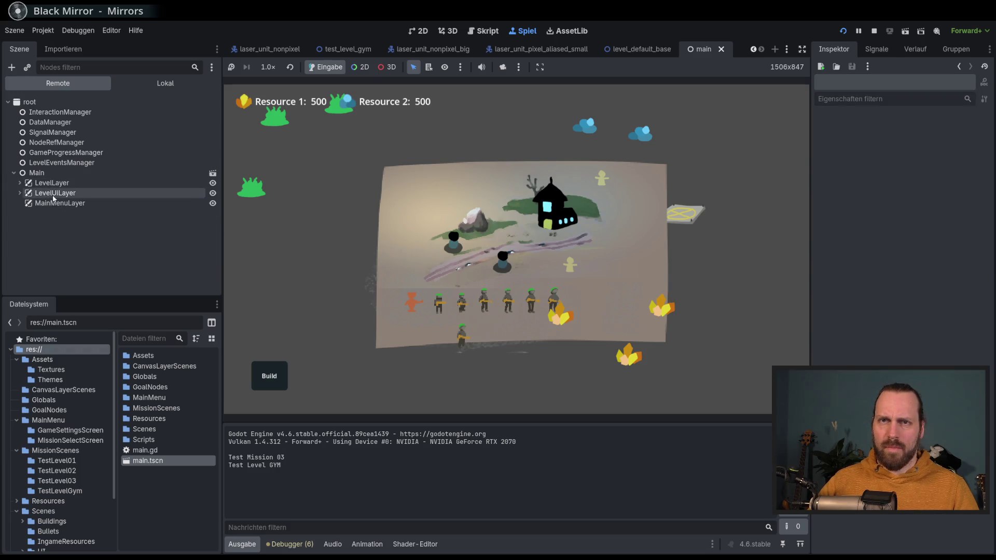
click(130, 174)
key(F8)
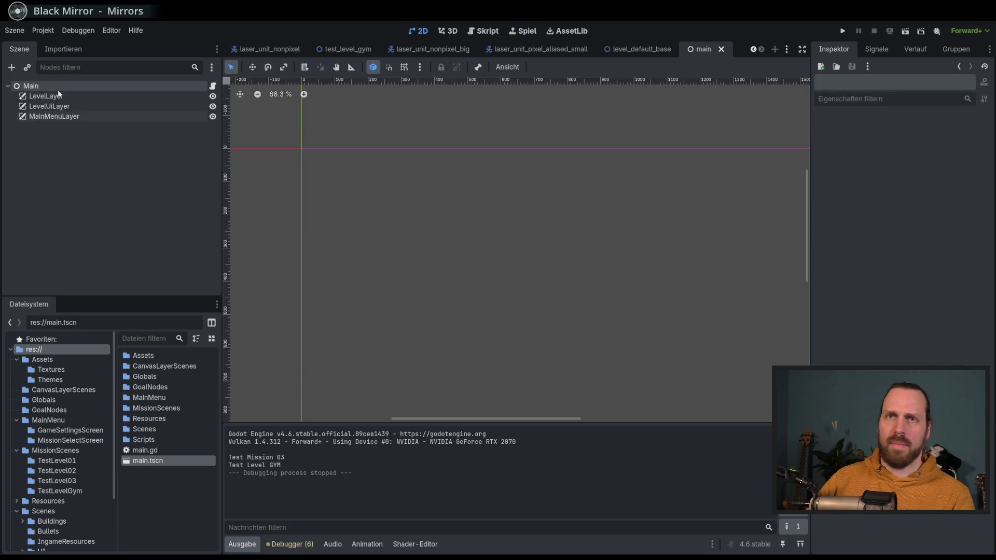
Open main.gd and review the LevelUiLayer and MainMenuLayer lines.
click(214, 86)
scroll(439, 164, down, 5)
scroll(439, 164, up, 5)
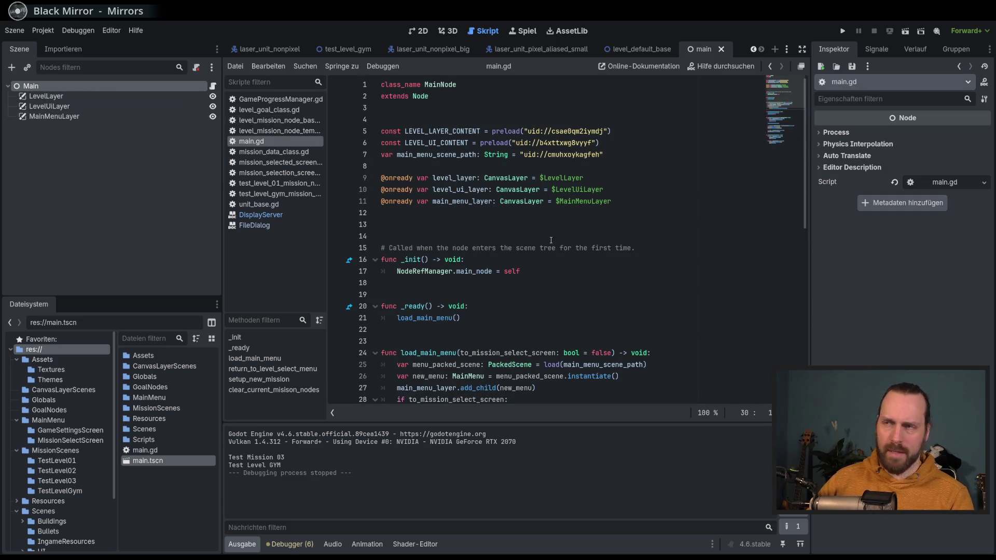
click(636, 195)
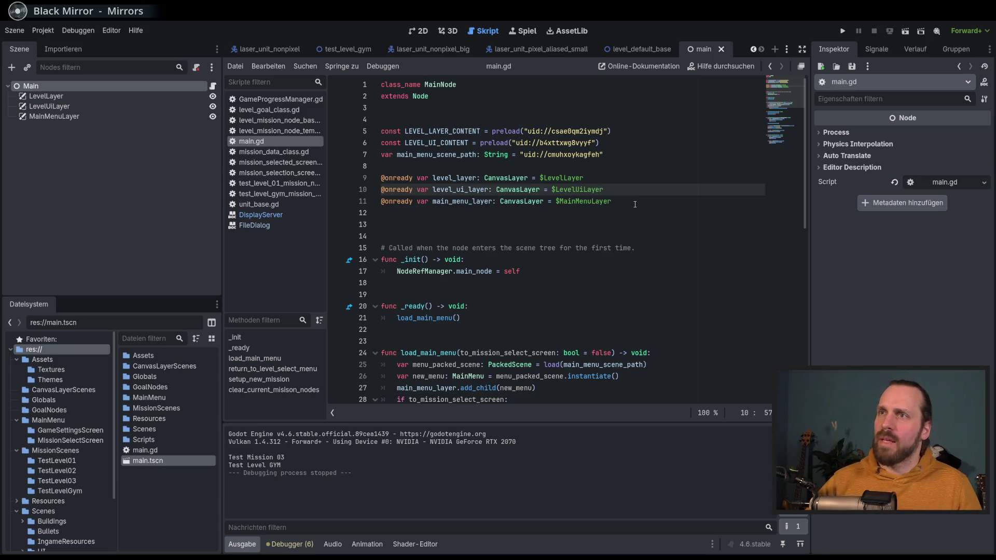
click(622, 202)
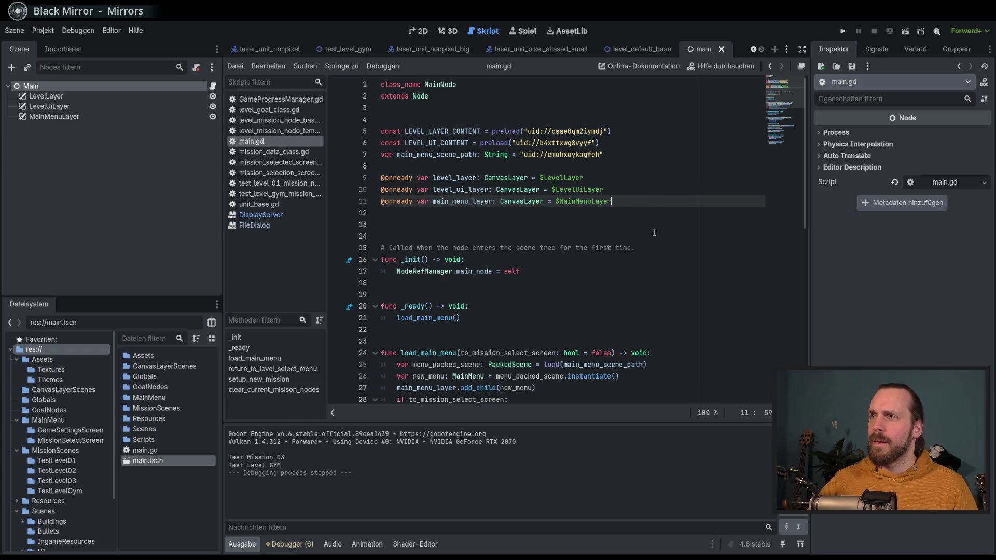
Return to the 2D scene and select LevelLayer to view its Follow Viewport at scale 1.0.
scroll(640, 250, down, 2)
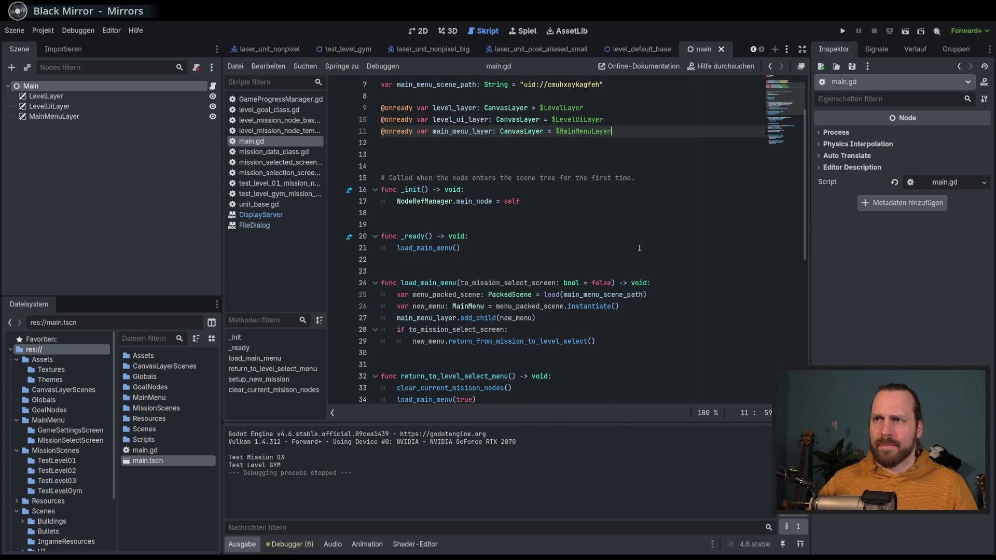
scroll(639, 248, up, 2)
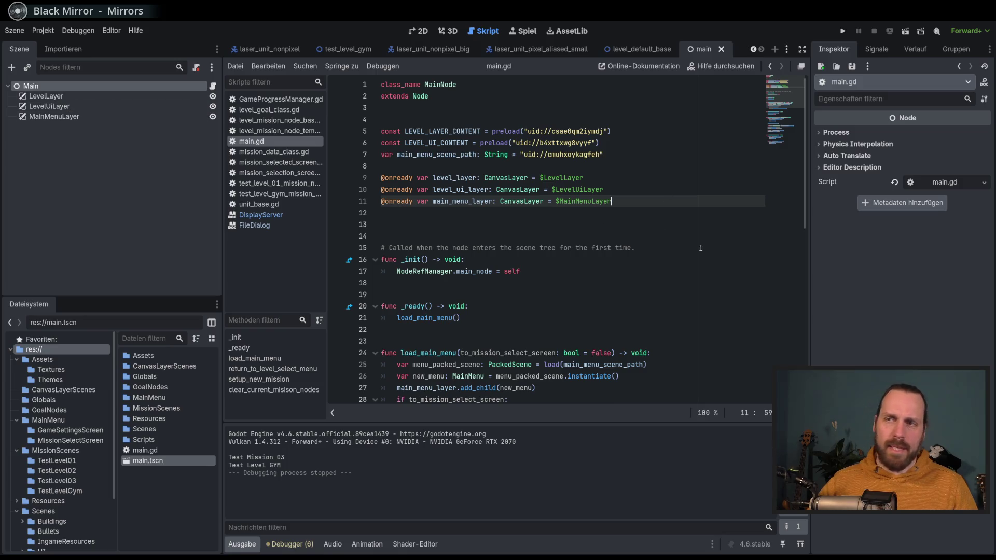
scroll(716, 251, down, 3)
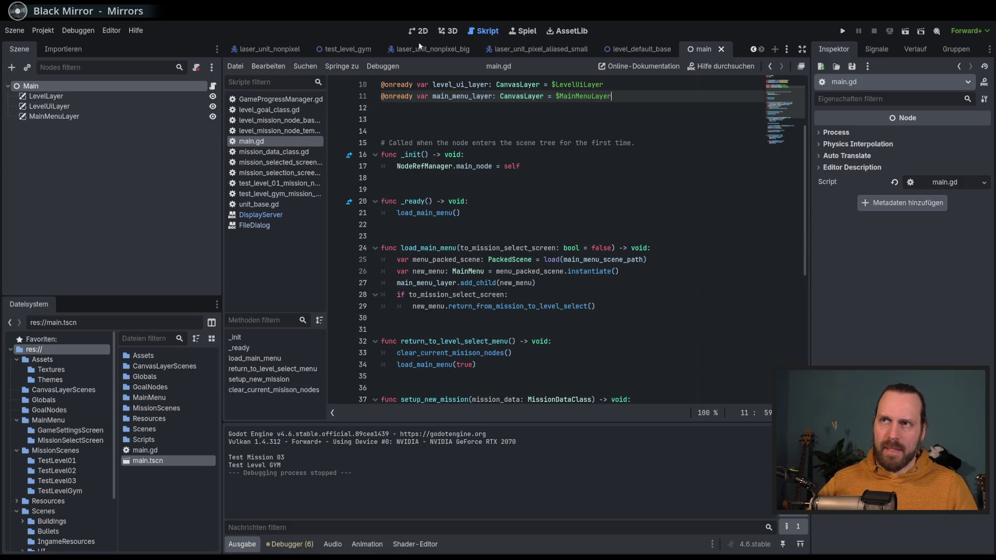
click(418, 31)
click(133, 96)
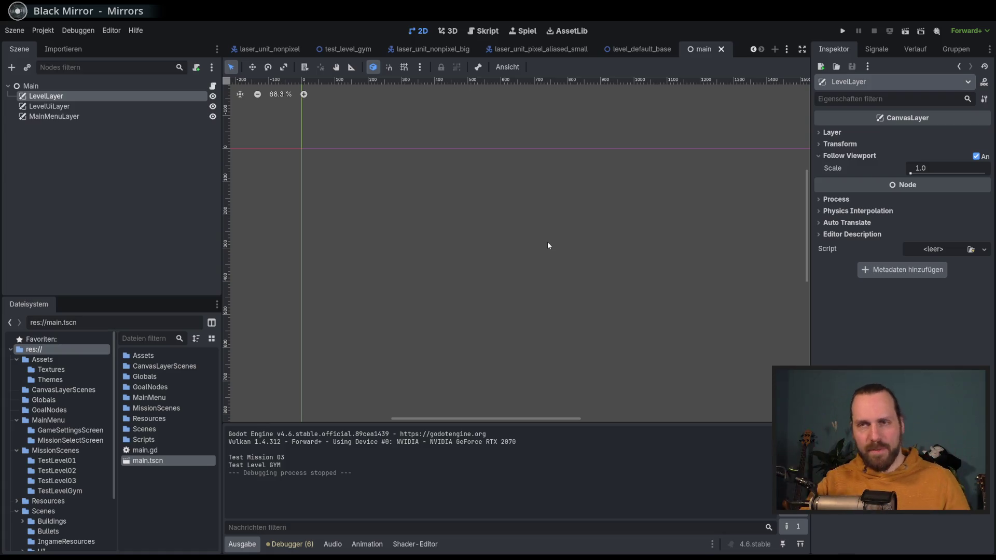
Turn on LevelUiLayer's Follow Viewport and launch the project with F5.
click(104, 110)
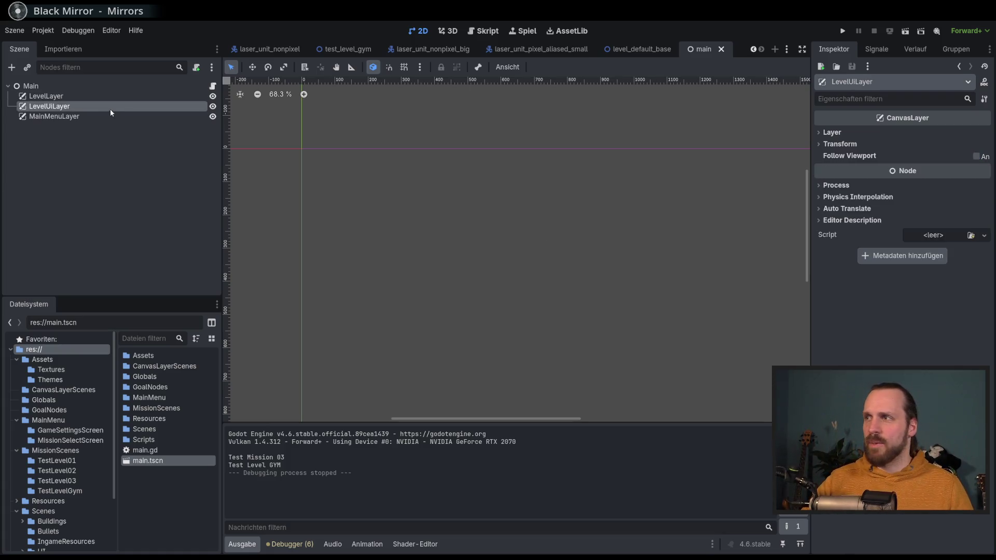
click(977, 157)
key(F5)
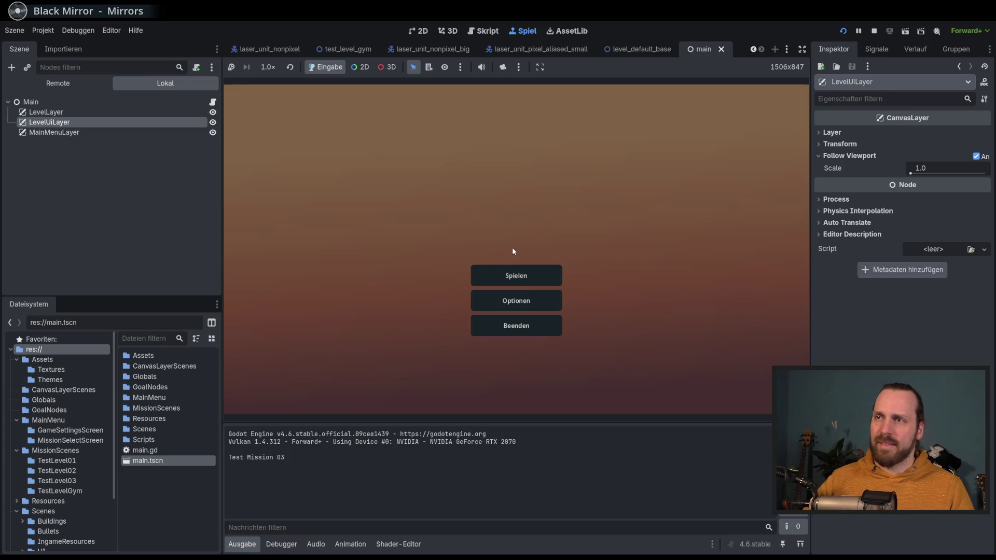
Start the Test Level GYM mission, then switch LevelUiLayer's Follow Viewport back off.
click(515, 275)
click(335, 138)
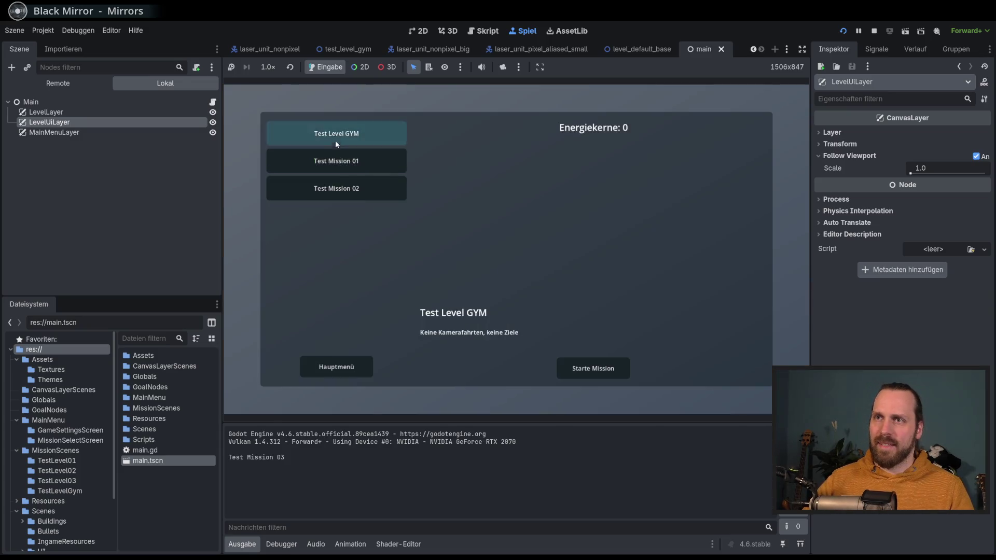
click(605, 375)
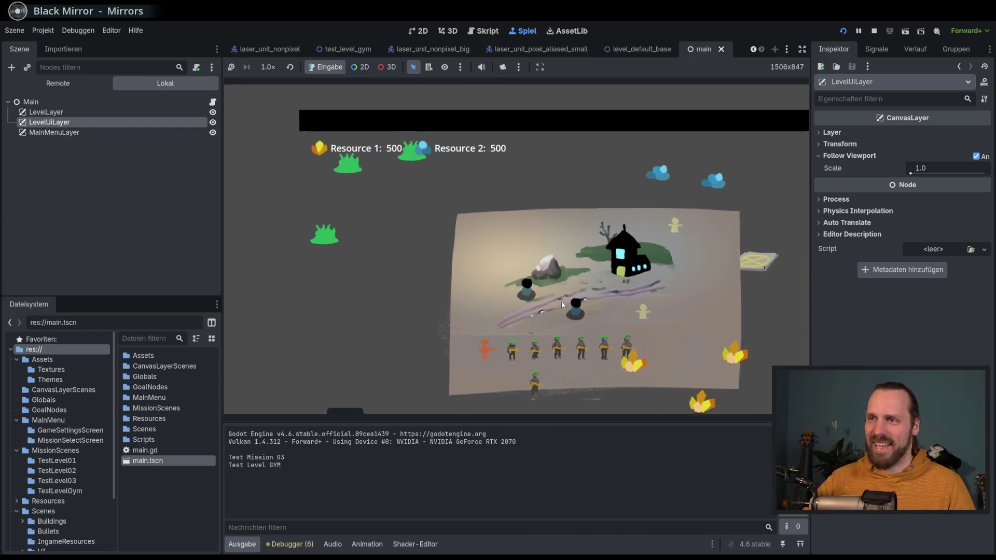
click(977, 156)
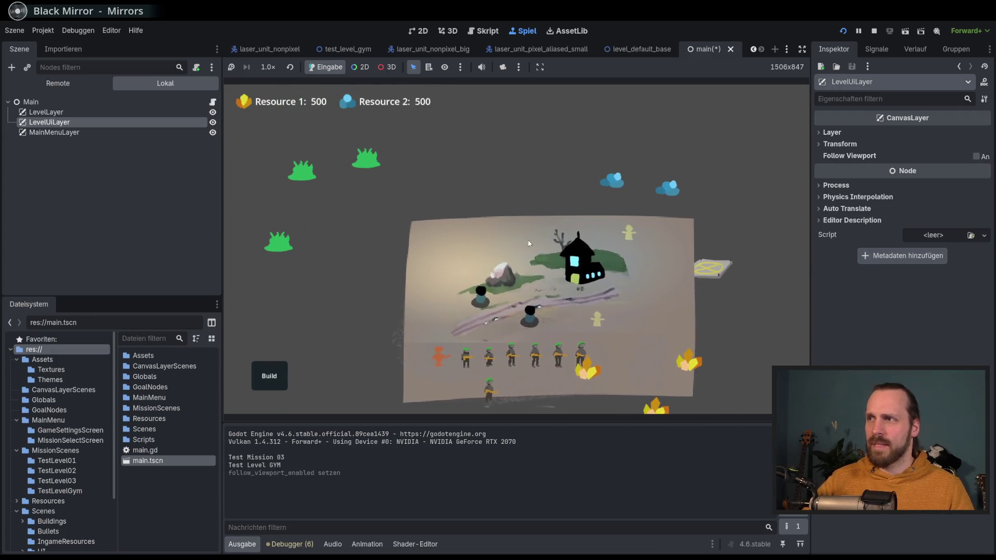
Reselect LevelUiLayer and turn its Follow Viewport back on.
click(818, 146)
click(843, 147)
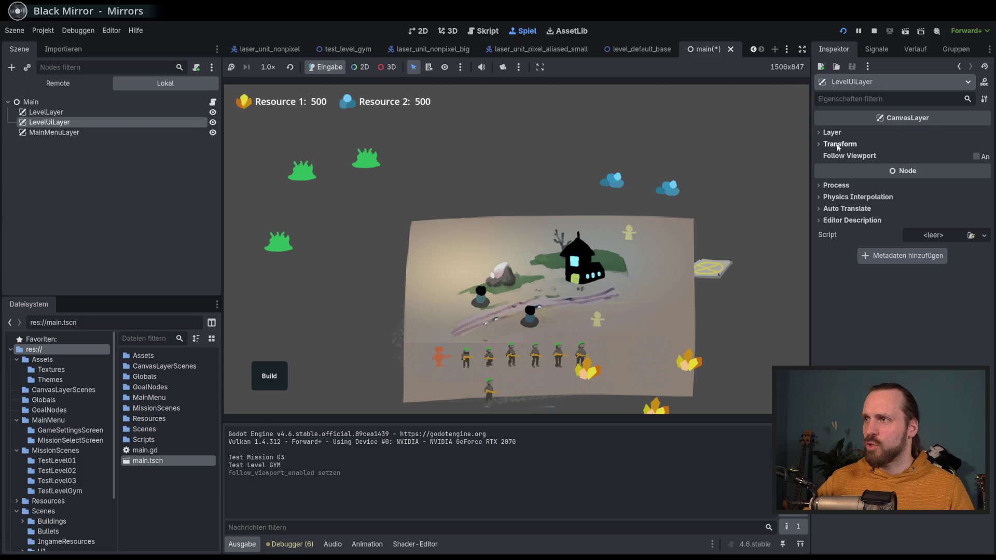
click(106, 131)
key(Up)
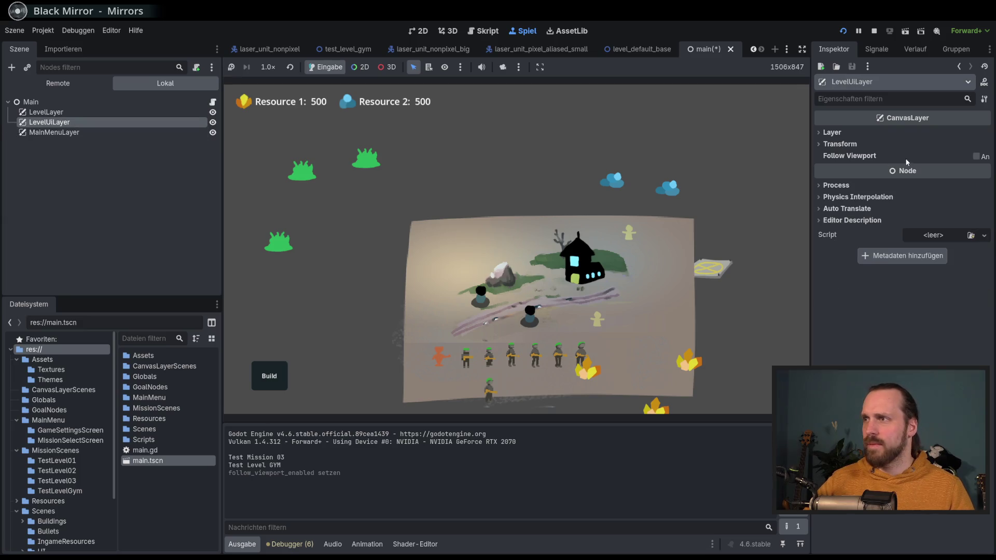
click(976, 156)
Set the Follow Viewport scale to 1.1, then 1.3, and pan the game camera.
drag(914, 173, 910, 175)
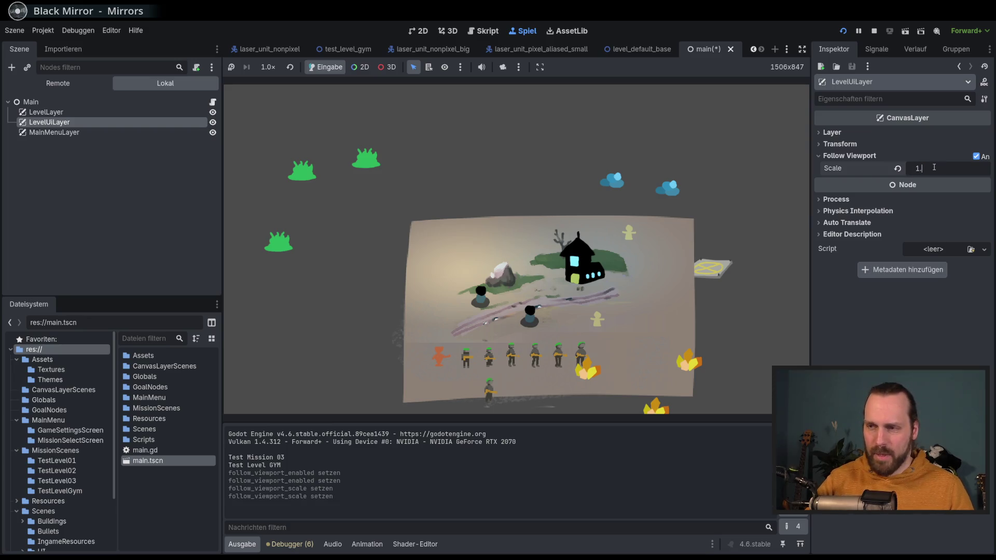
text(1)
key(Return)
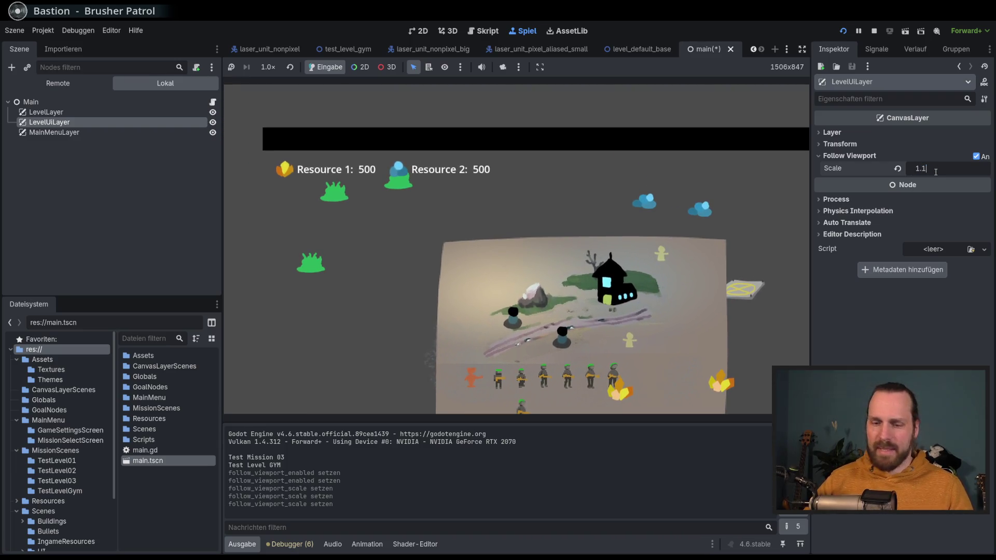
text(3)
key(Return)
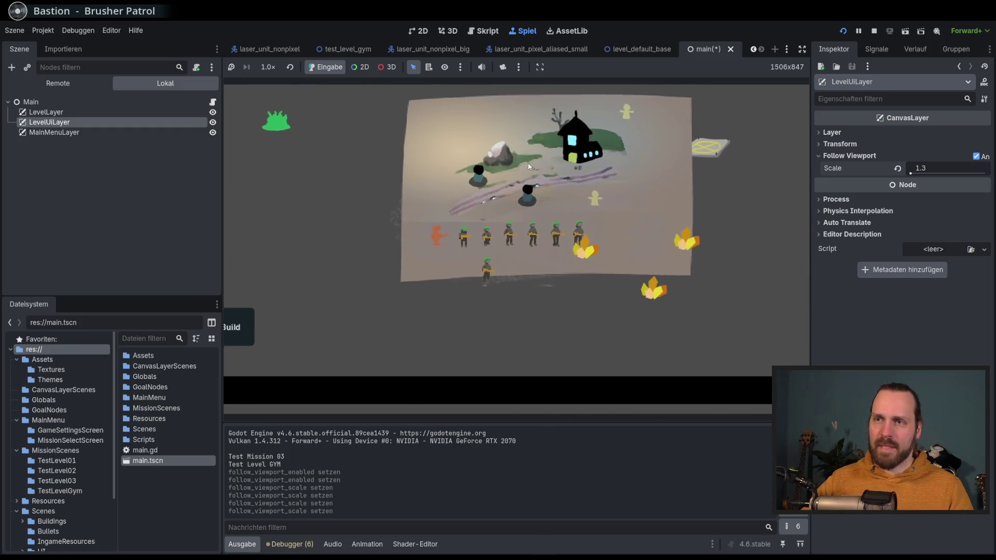
mouse_move(570, 292)
mouse_down()
mouse_move(657, 306)
mouse_move(601, 238)
mouse_move(495, 211)
mouse_move(555, 309)
mouse_move(600, 355)
mouse_move(550, 320)
mouse_move(651, 311)
mouse_move(662, 236)
mouse_move(573, 288)
mouse_move(490, 261)
mouse_move(608, 297)
mouse_move(473, 255)
mouse_move(507, 316)
mouse_move(581, 190)
mouse_move(518, 120)
mouse_move(365, 116)
mouse_move(373, 270)
mouse_move(612, 299)
mouse_move(527, 166)
mouse_move(377, 273)
mouse_move(542, 266)
mouse_up()
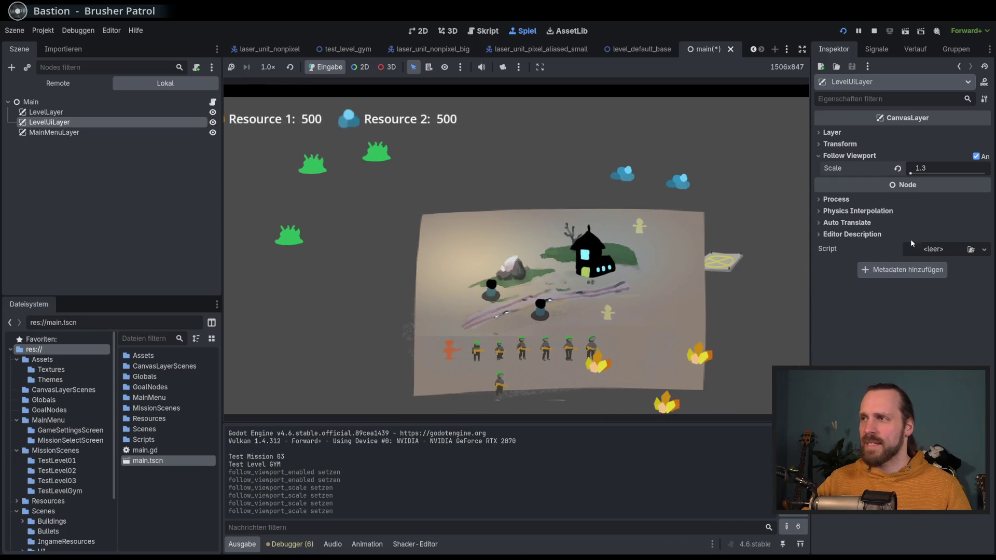
Reset LevelUiLayer's Follow Viewport scale to 1.0 and turn Follow Viewport off.
click(898, 169)
click(978, 157)
scroll(614, 195, up, 3)
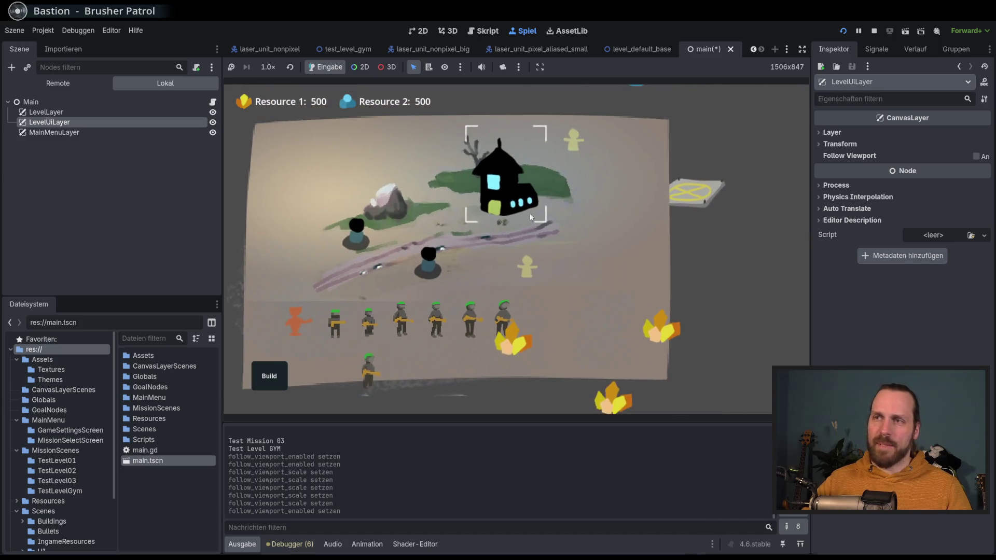
scroll(530, 216, down, 4)
Pan and zoom around the map in the running game, selecting a green-helmeted soldier.
mouse_move(460, 226)
mouse_down()
mouse_move(530, 221)
mouse_move(489, 242)
mouse_move(432, 226)
mouse_move(437, 207)
mouse_move(553, 214)
mouse_move(497, 186)
mouse_up()
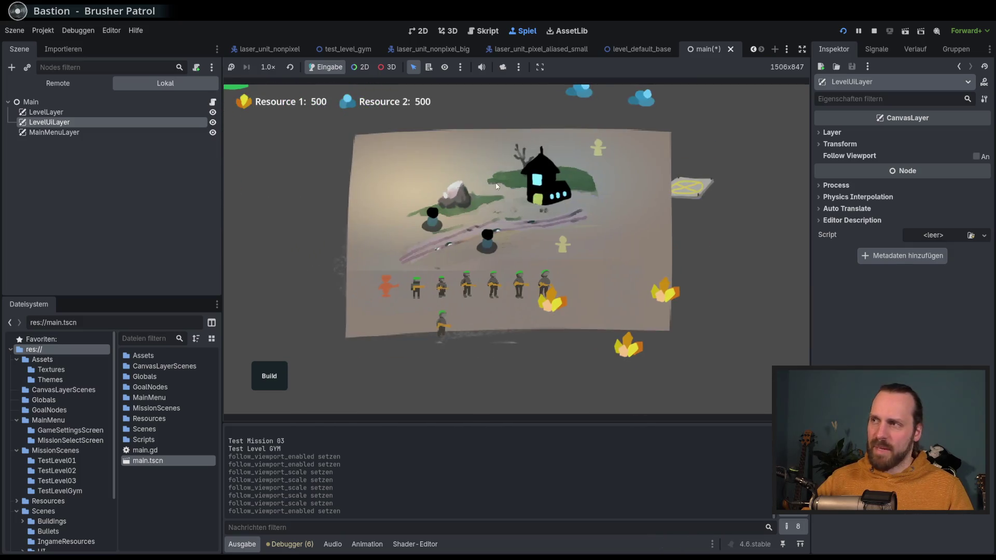
scroll(394, 249, up, 3)
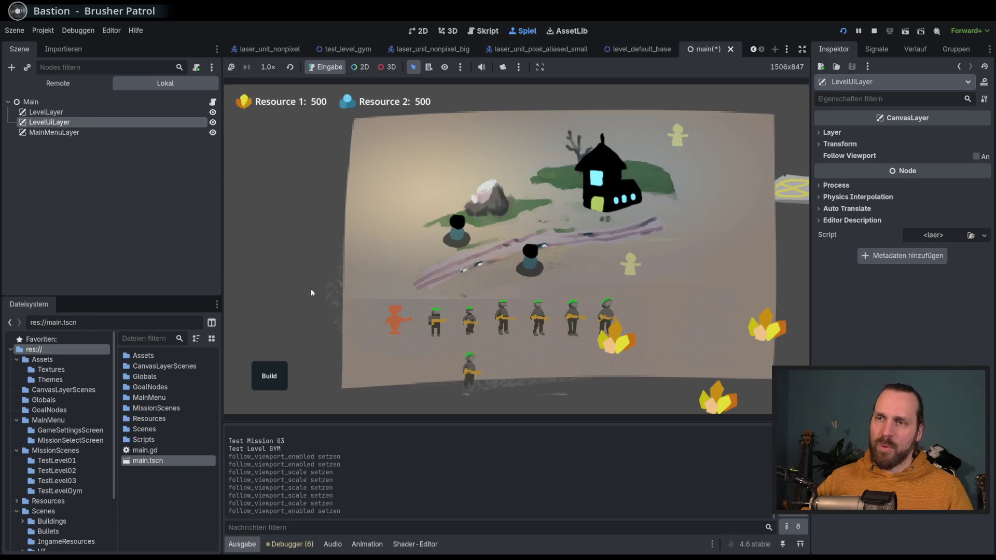
mouse_move(412, 310)
mouse_down()
mouse_move(348, 331)
mouse_move(263, 328)
mouse_move(357, 313)
mouse_up()
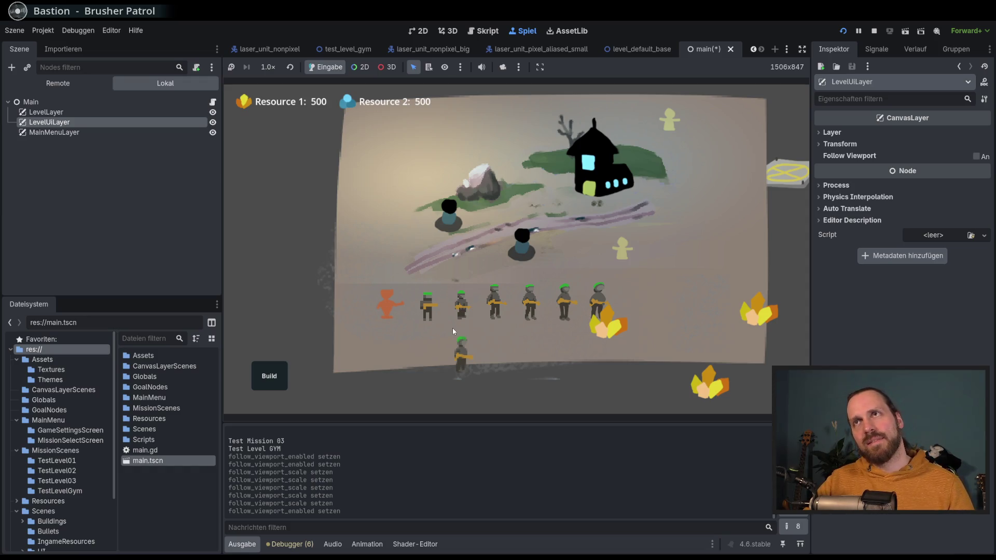
click(424, 308)
mouse_move(429, 300)
mouse_down()
mouse_move(385, 339)
mouse_move(401, 347)
mouse_move(441, 319)
mouse_move(357, 320)
mouse_move(366, 343)
mouse_up()
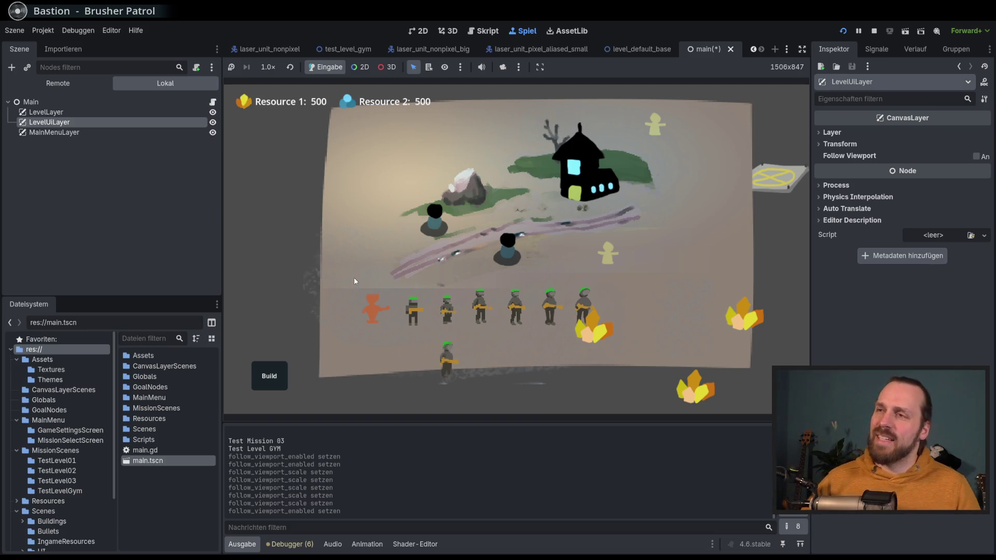
mouse_move(449, 285)
mouse_down()
mouse_move(395, 286)
mouse_move(259, 353)
mouse_move(292, 360)
mouse_move(534, 220)
mouse_move(360, 326)
mouse_move(400, 311)
mouse_move(491, 243)
mouse_up()
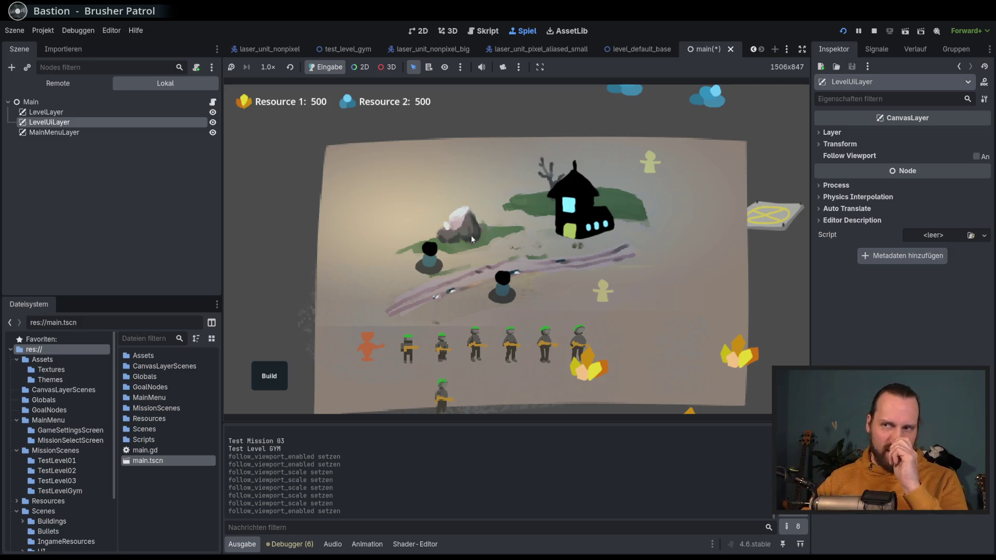
scroll(480, 175, down, 3)
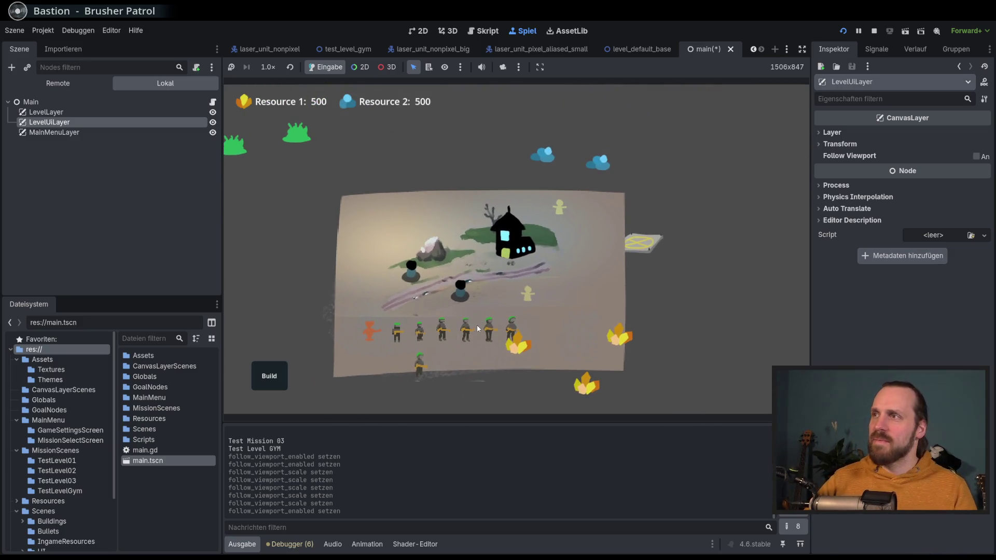
scroll(509, 280, up, 3)
scroll(508, 280, down, 3)
Stop the game with F8 and select the Main node.
key(F8)
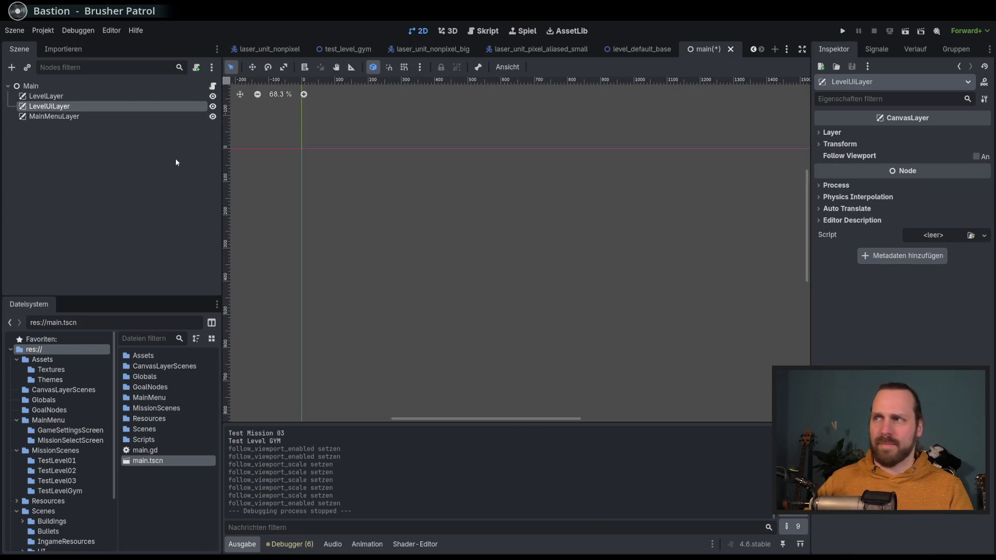
click(95, 118)
click(171, 84)
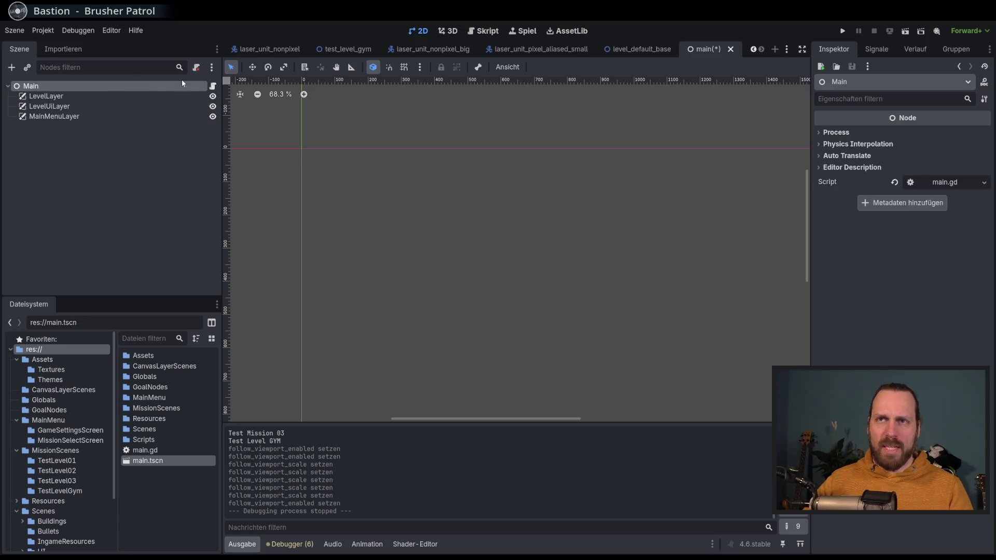
click(212, 90)
scroll(481, 269, down, 6)
scroll(481, 268, up, 6)
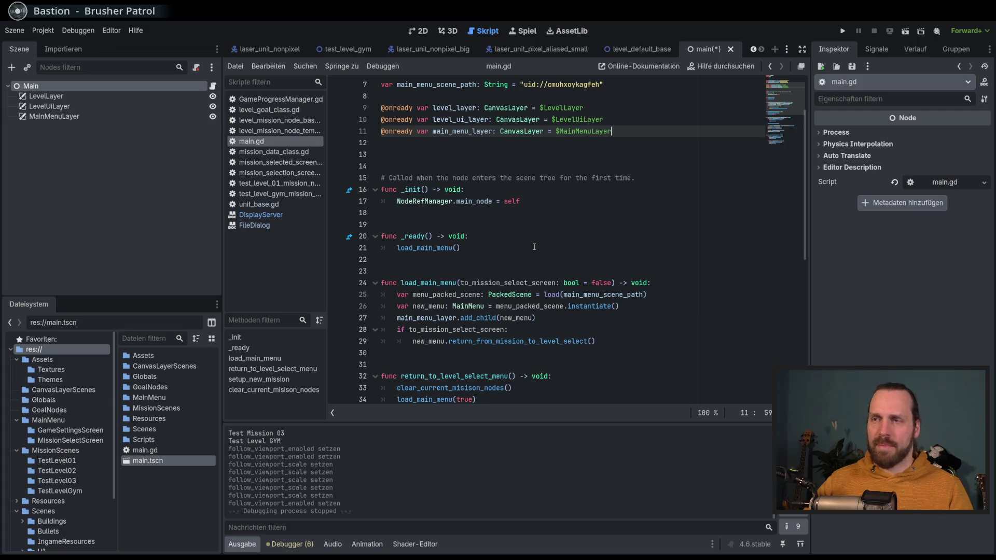
scroll(534, 247, up, 3)
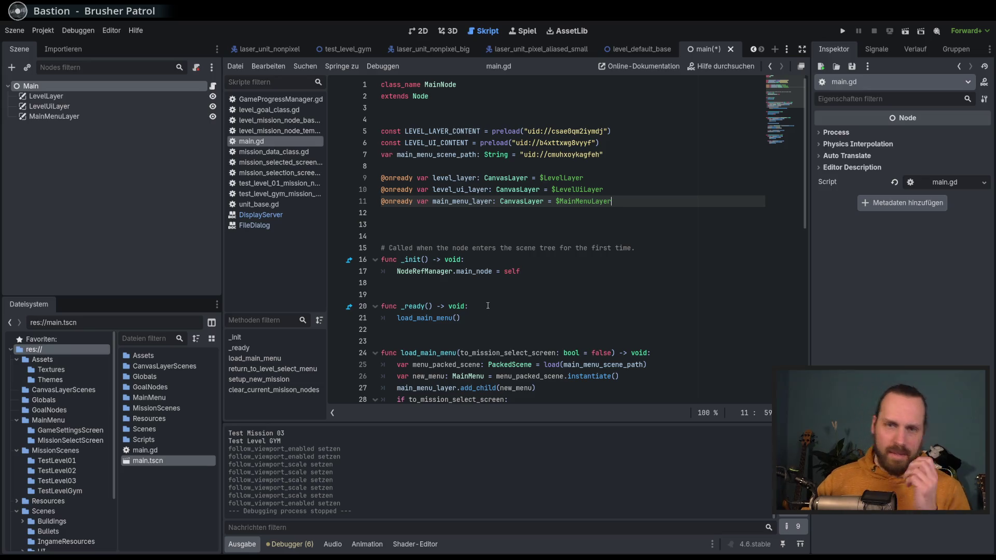
mouse_move(448, 314)
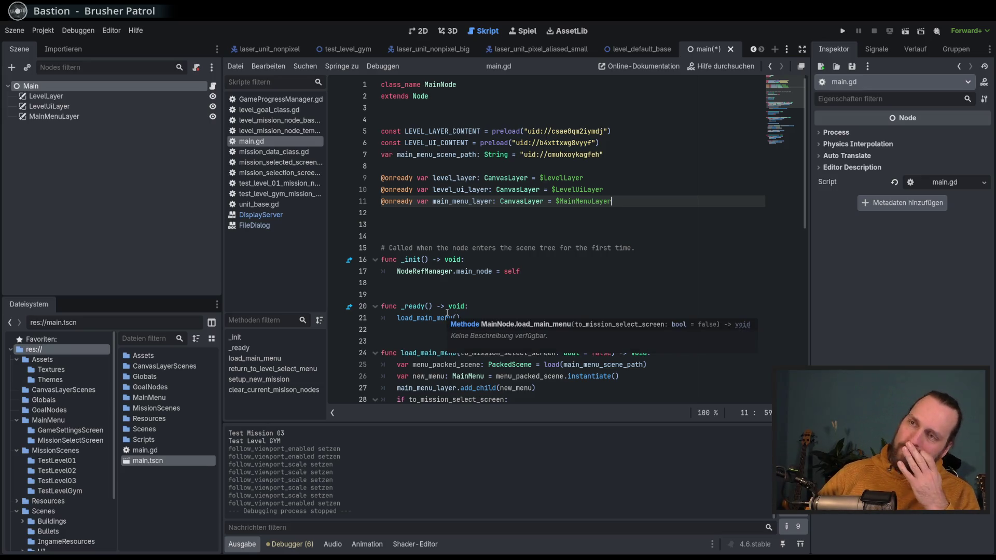
click(517, 315)
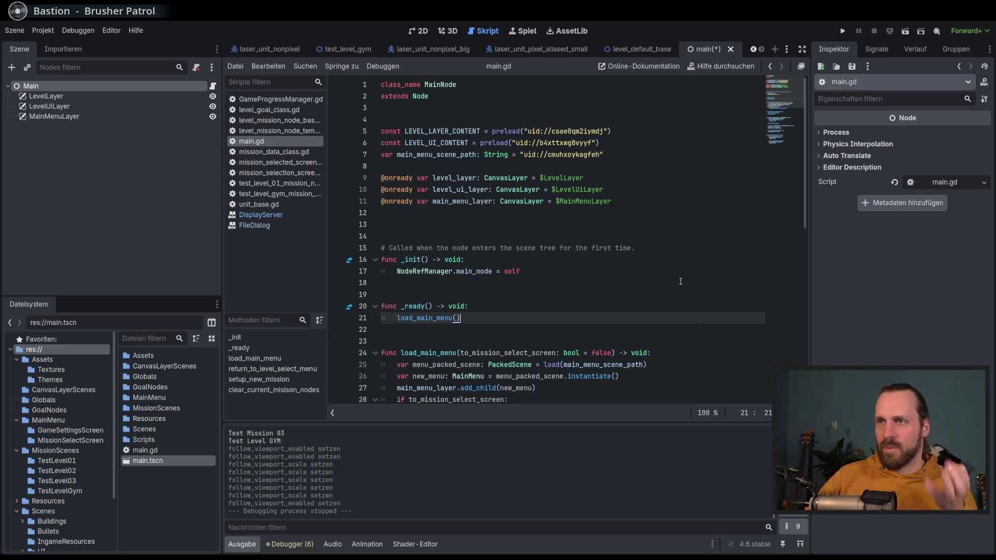
scroll(680, 281, down, 10)
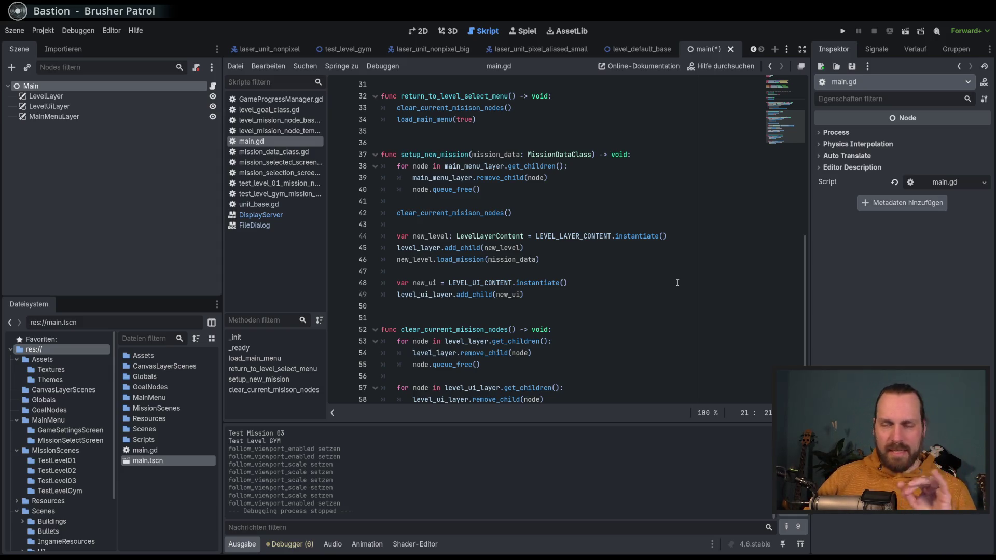
scroll(677, 282, down, 1)
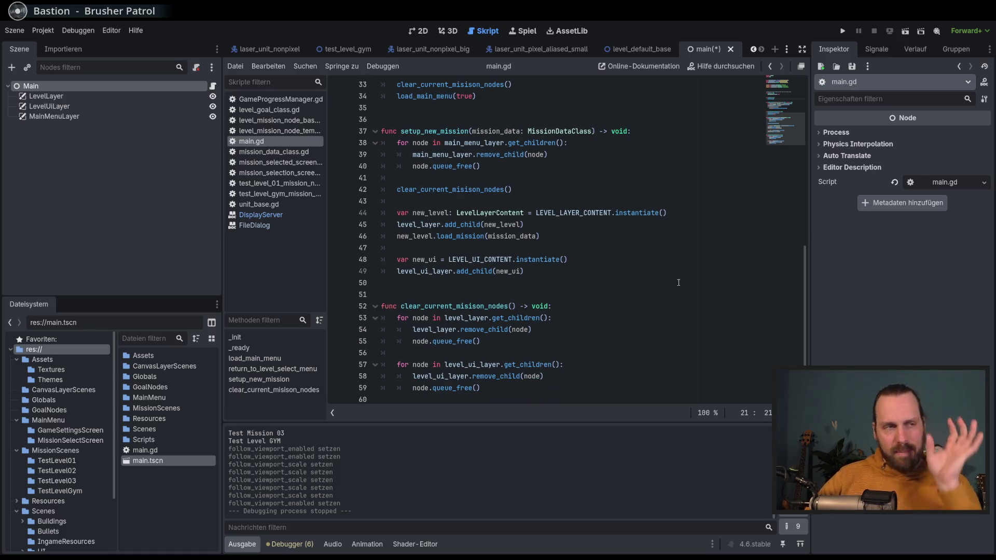
scroll(678, 282, up, 9)
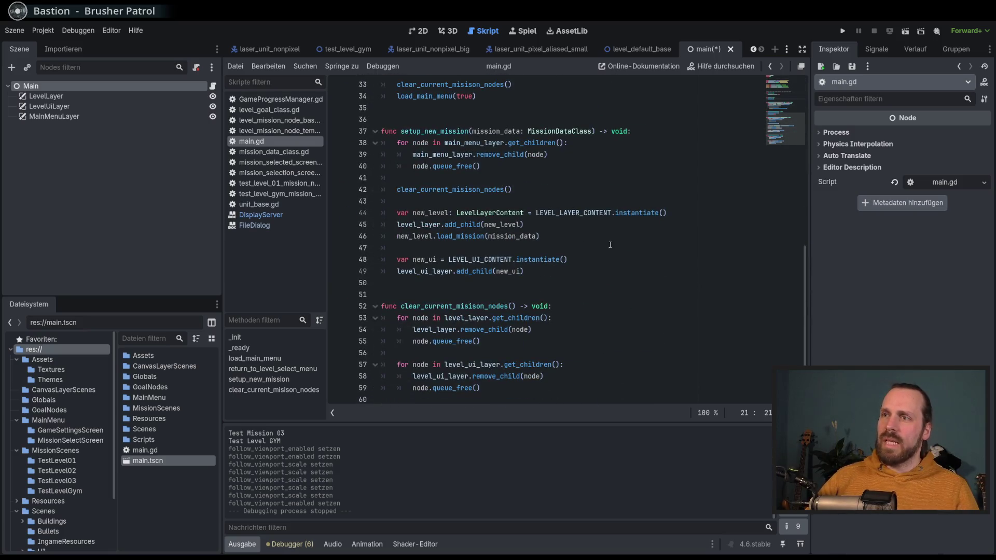
click(620, 238)
scroll(630, 269, up, 7)
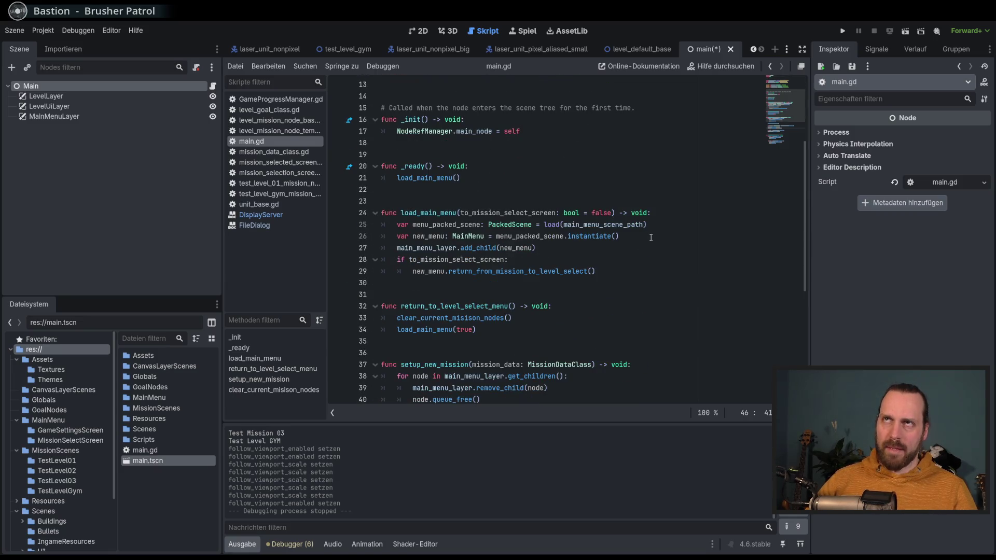
scroll(517, 249, up, 2)
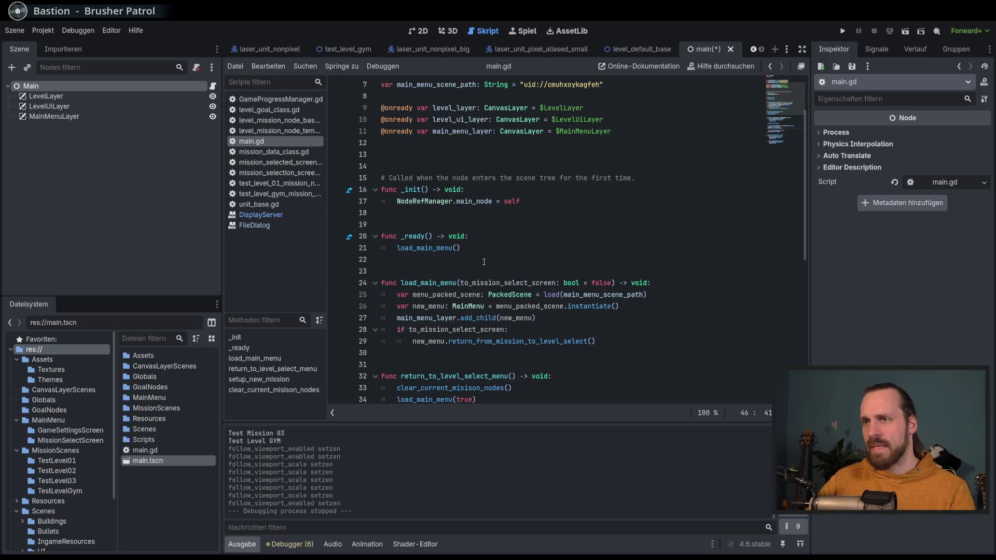
scroll(488, 247, up, 2)
scroll(489, 247, down, 2)
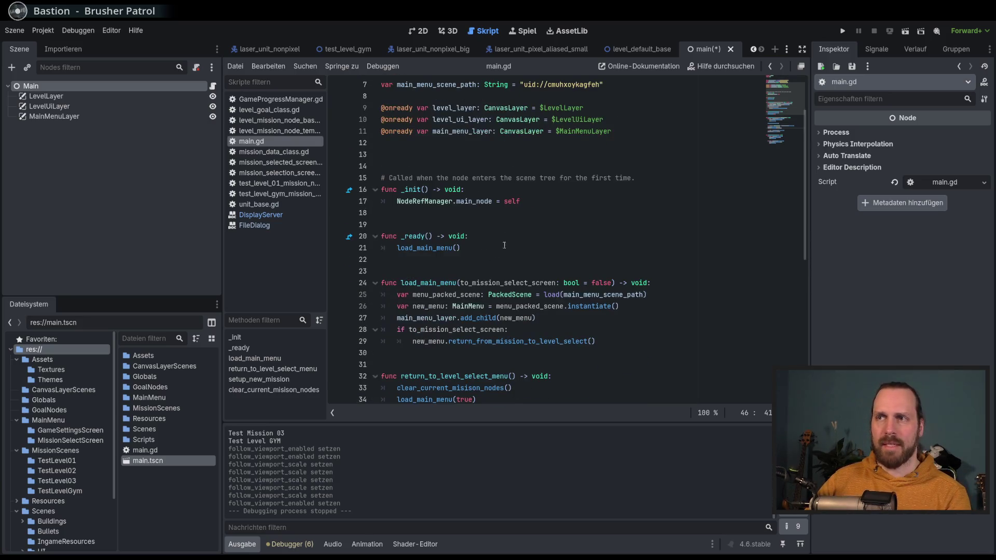
click(494, 271)
key(Return)
key(Return)
key(Return)
Add an empty func _input(event: InputEvent) -> void on line 24, then open Projekt > Projekteinstellungen.
click(494, 283)
text(func _in)
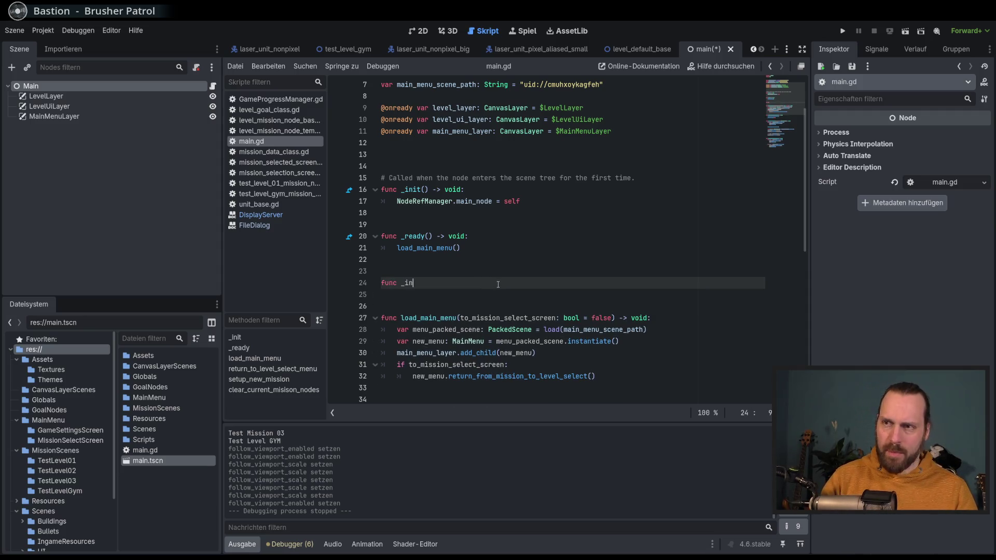
key(Return)
text(.)
key(BackSpace)
key(Return)
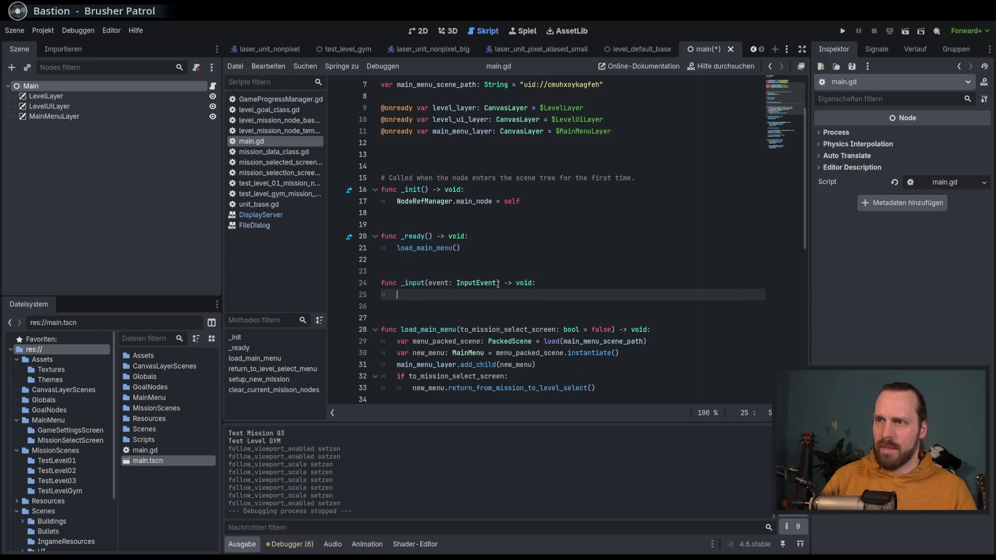
click(43, 30)
click(56, 49)
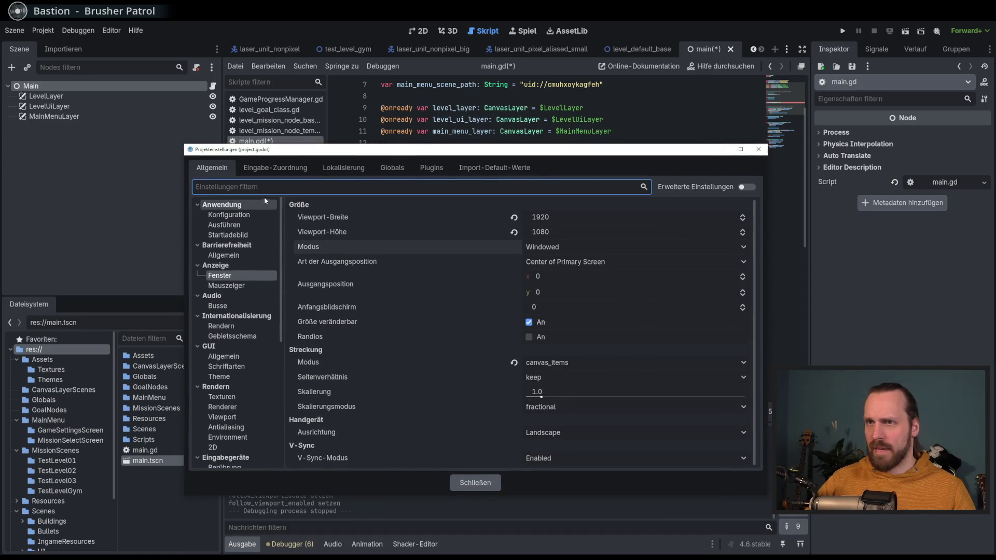
Add a toggle_fullscreen action in the Eingabe-Zuordnung input map.
click(274, 169)
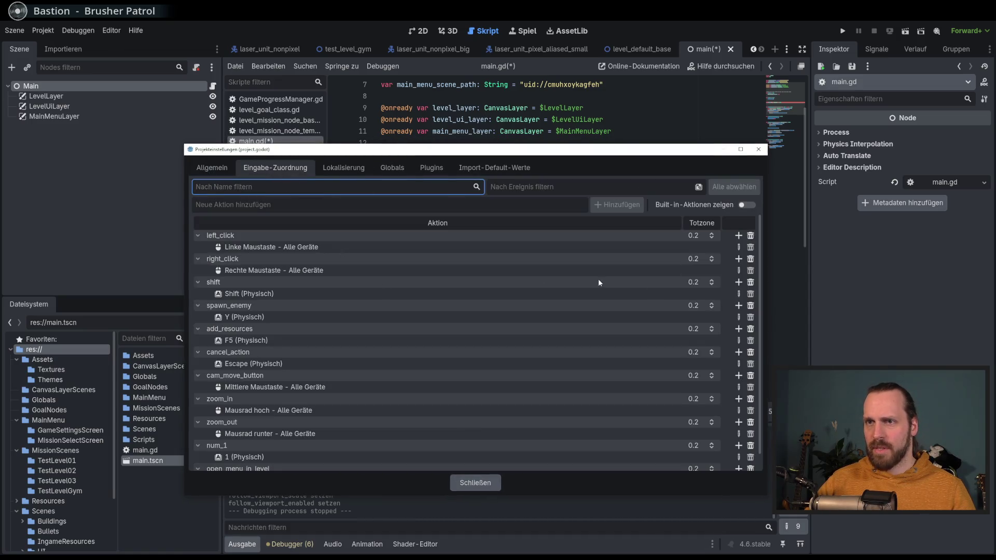
scroll(578, 320, down, 1)
scroll(474, 365, up, 1)
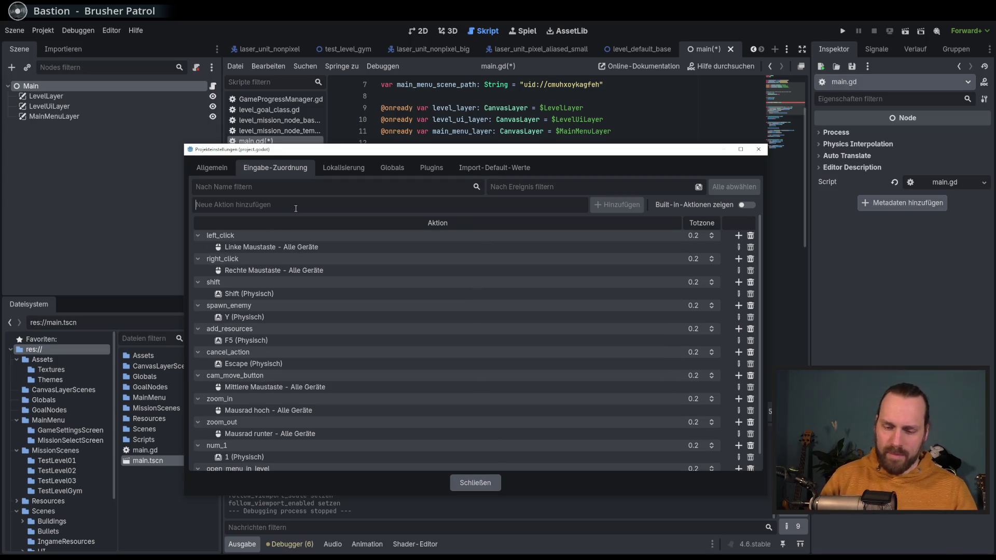
text(toggle_fullscreen)
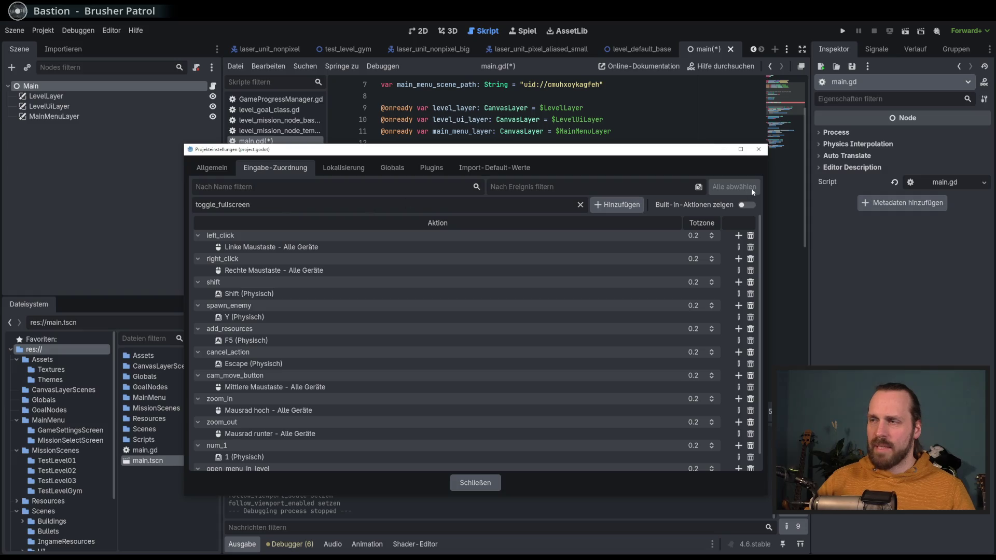
click(618, 205)
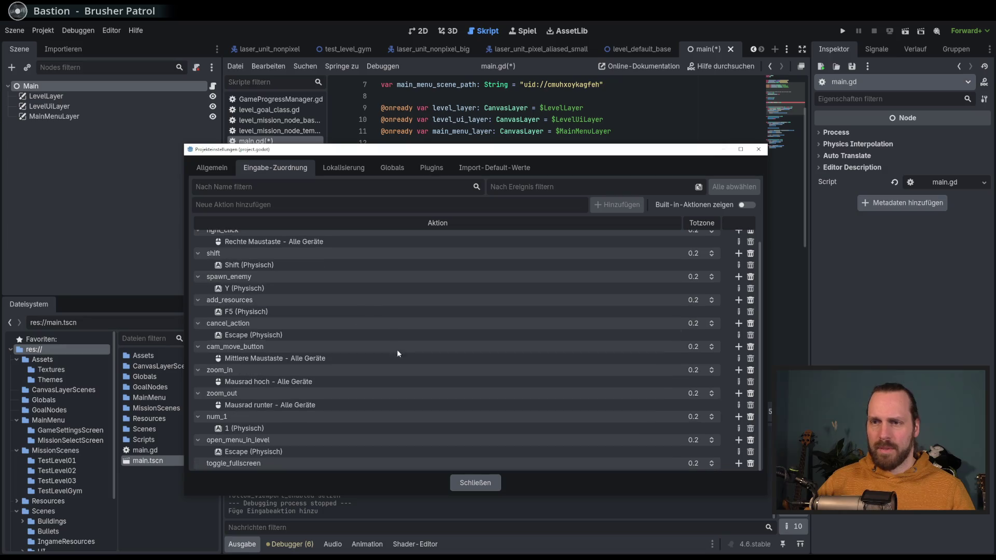
Bind Alt+Enter to toggle_fullscreen and close the project settings.
double_click(454, 467)
click(739, 464)
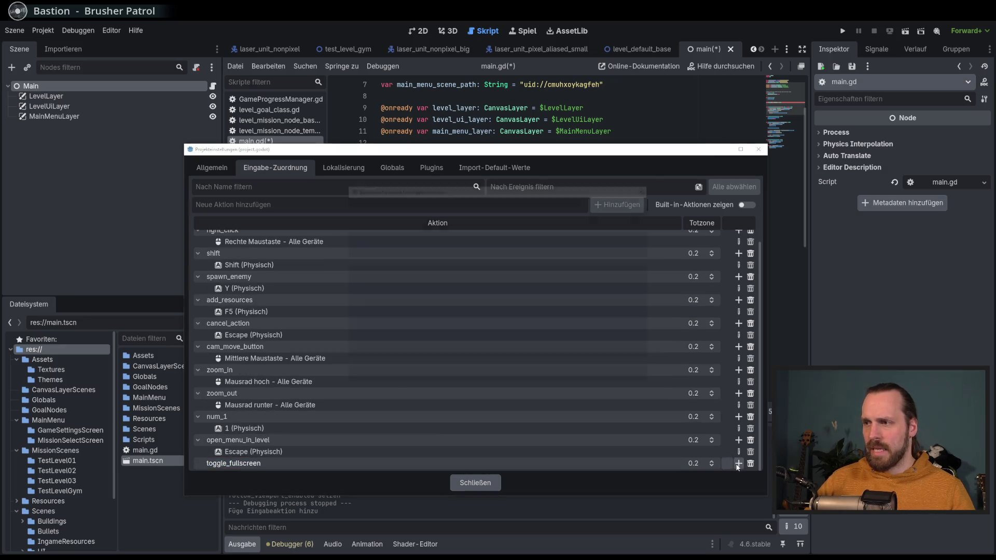
key(alt)
key(alt+Return)
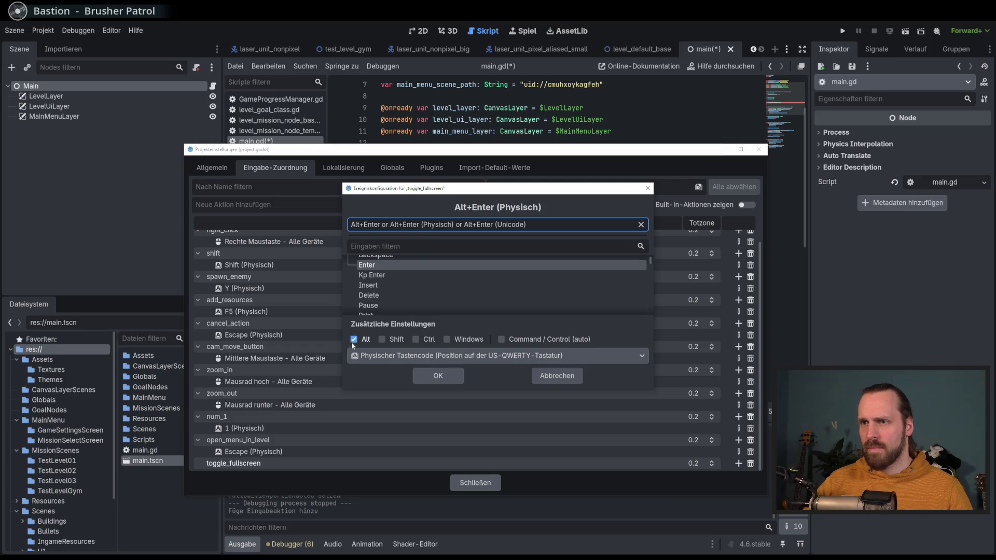
key(Return)
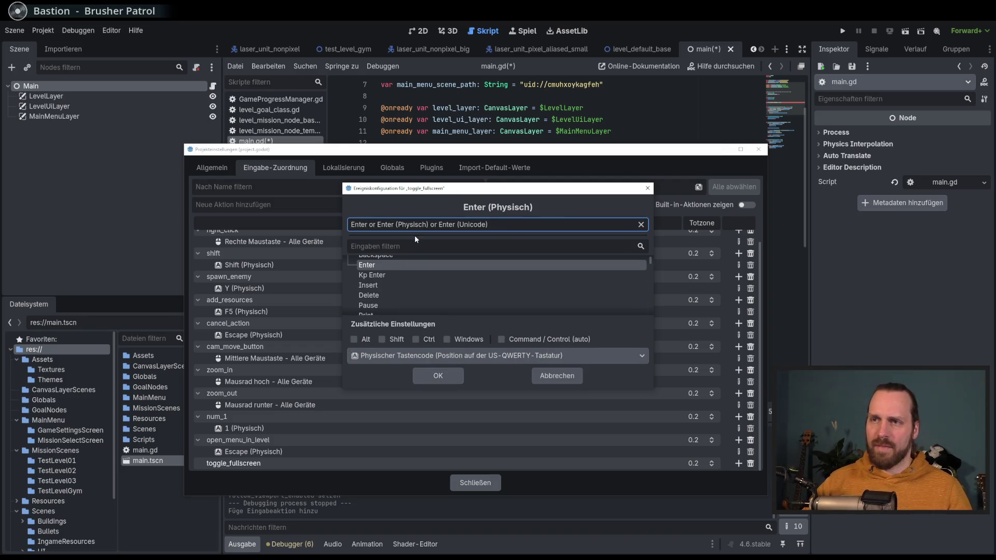
key(alt+Return)
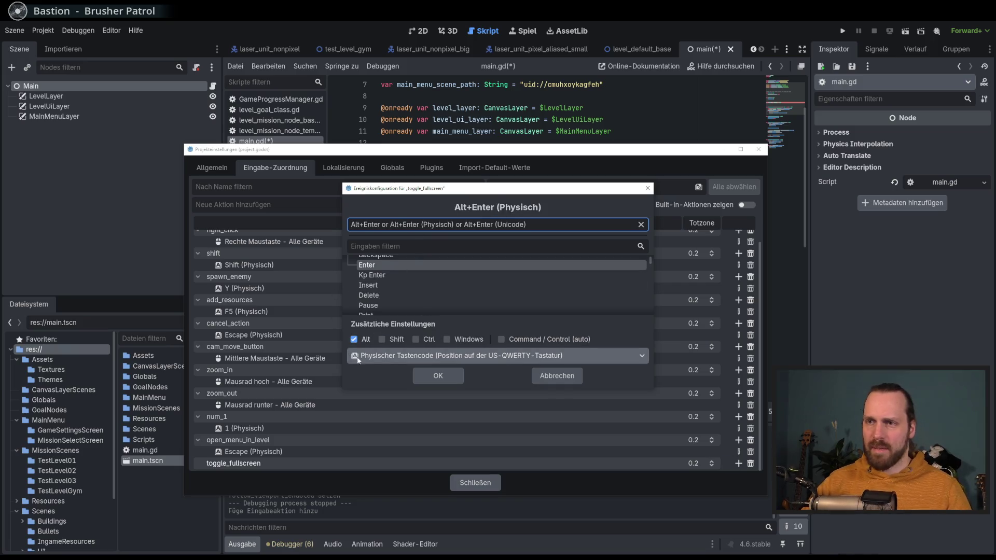
click(442, 376)
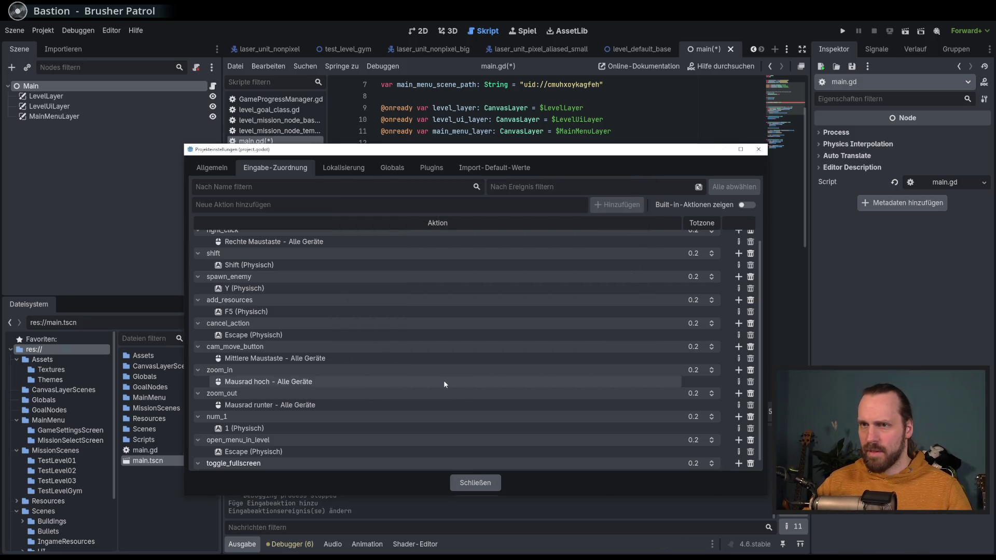
click(475, 484)
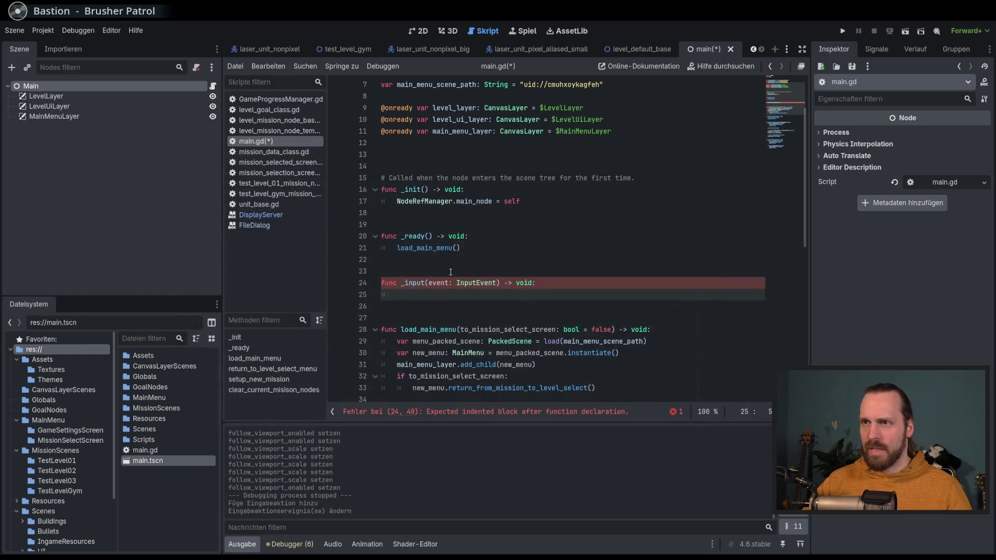
Write if event.is_action_pressed("toggle_fullscreen"): in _input.
scroll(432, 296, down, 1)
text(if event.is)
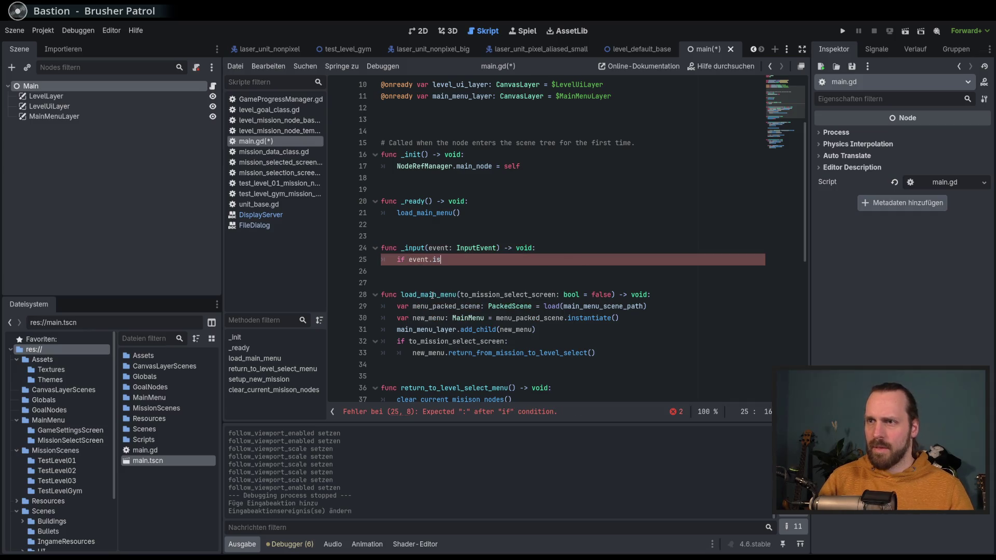
key(Down)
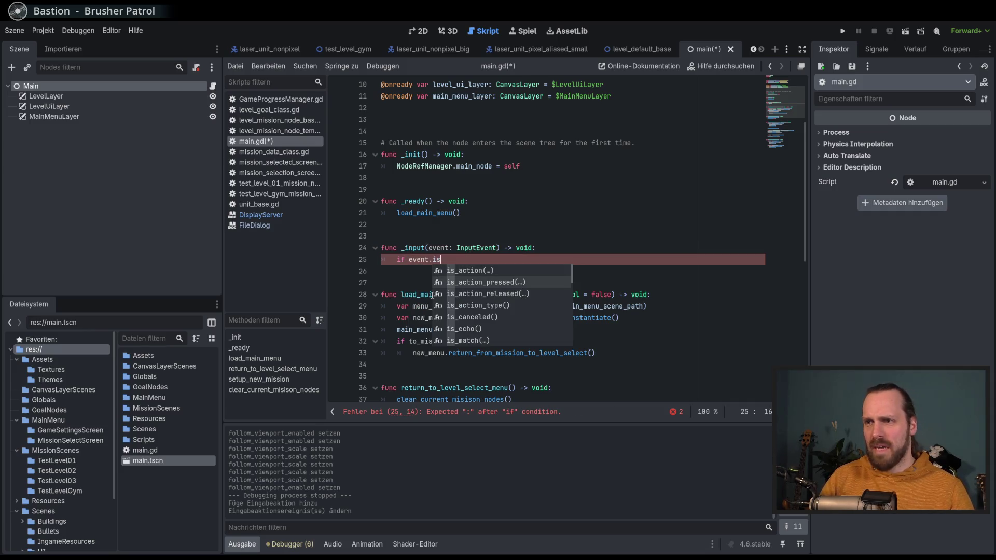
key(Return)
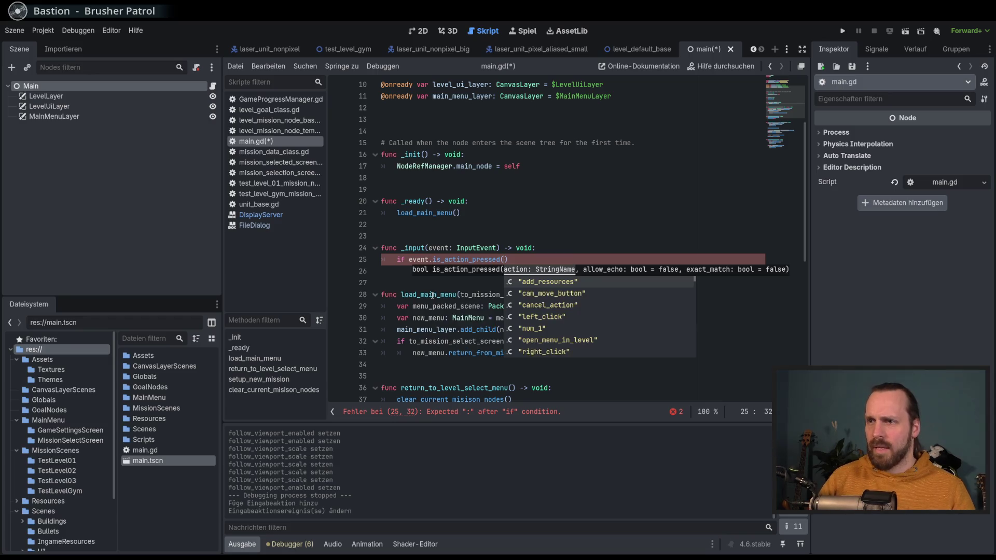
text(to)
key(Return)
key(BackSpace)
key(BackSpace)
key(BackSpace)
text(tog)
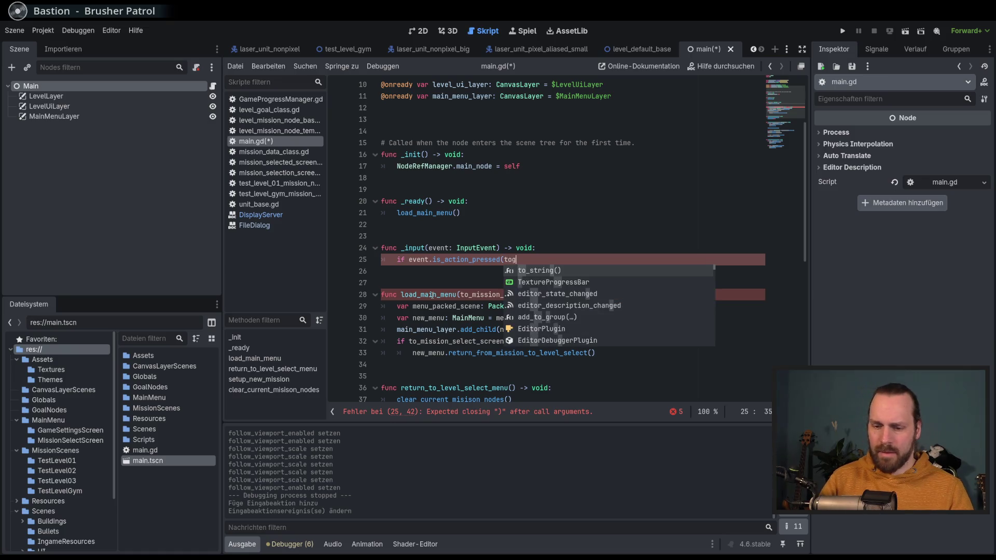
key(BackSpace)
key(BackSpace)
key(BackSpace)
text(")
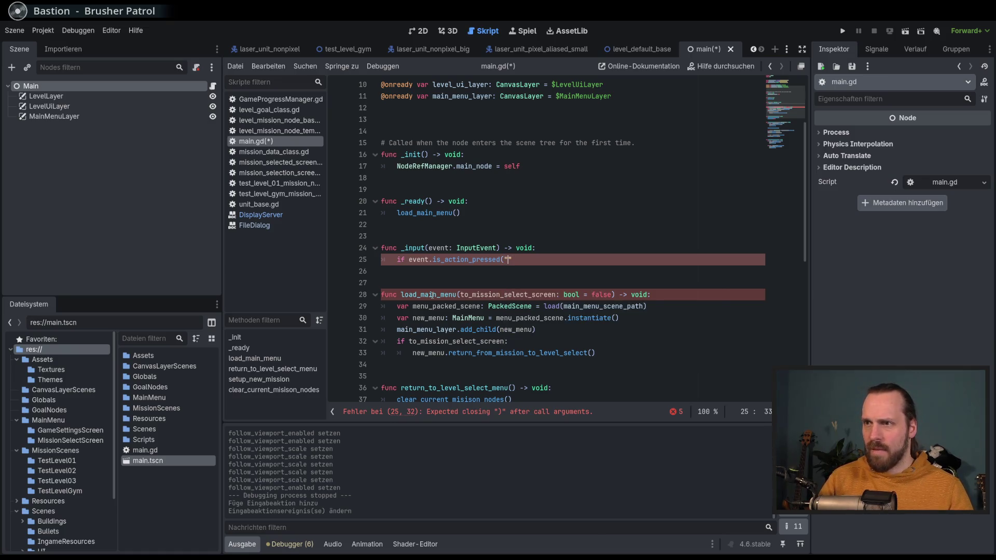
text(togg)
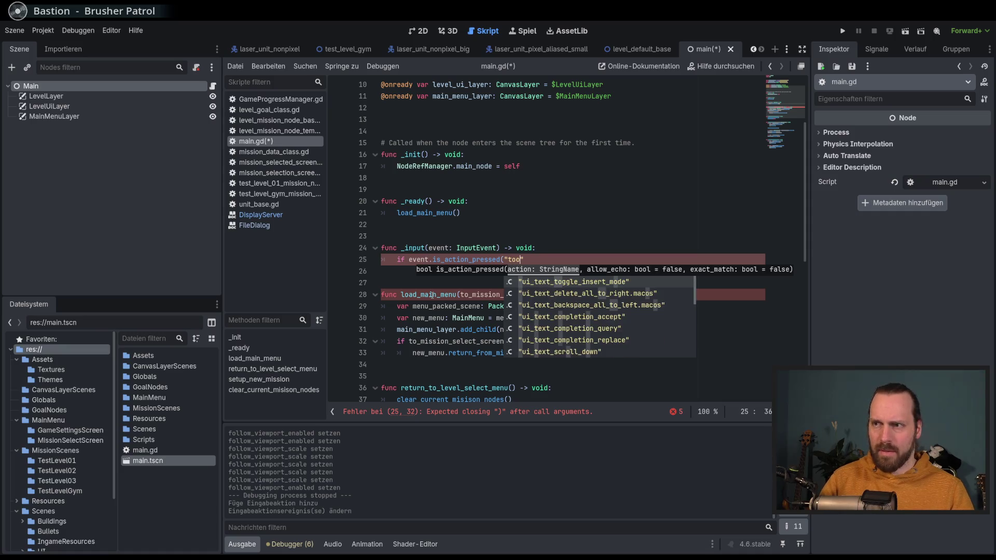
key(Return)
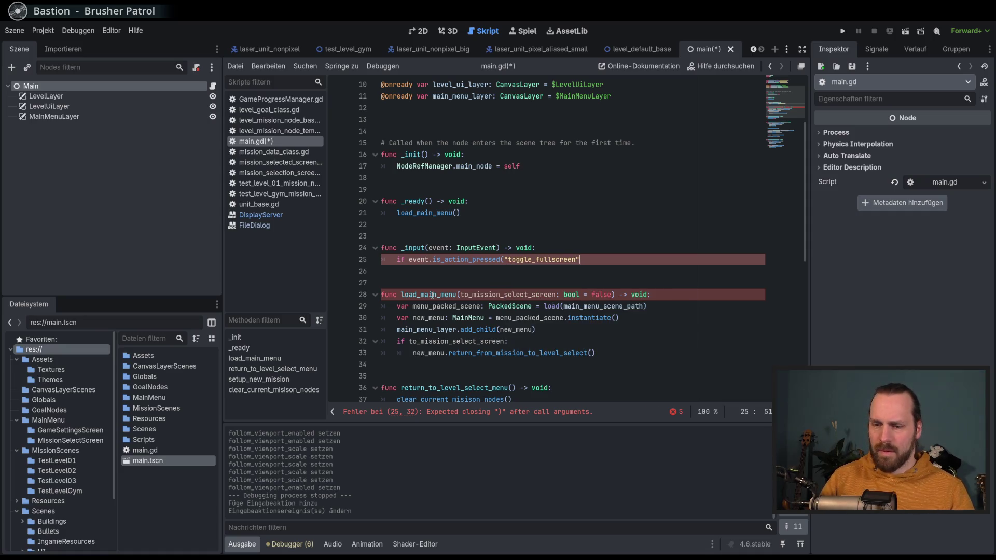
key(BackSpace)
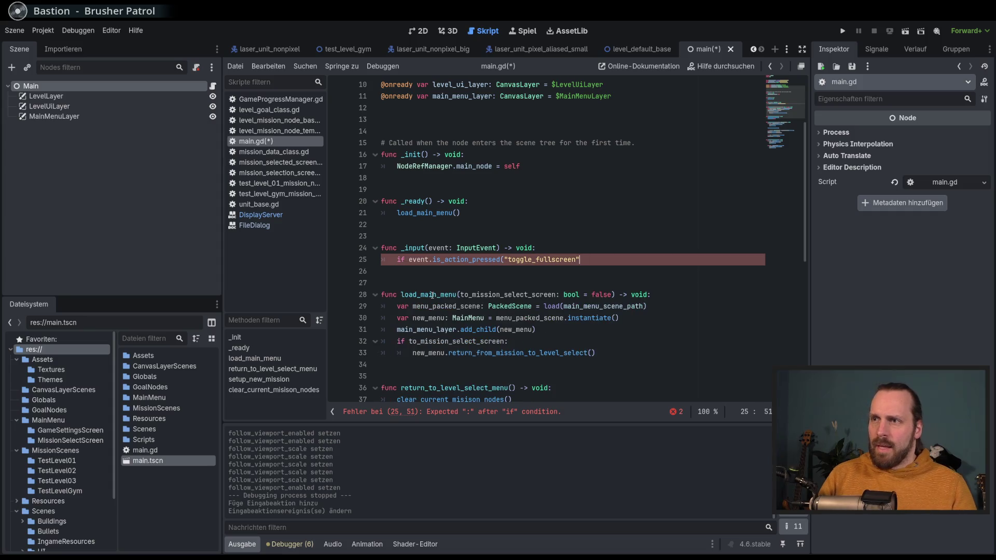
text():)
key(Return)
text(di)
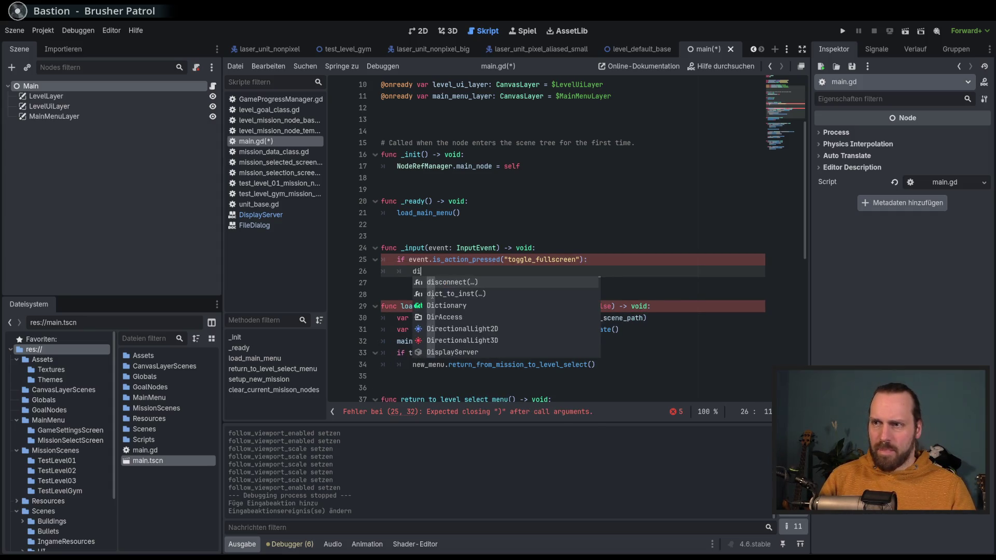
Add DisplayServer.window_set_mode(DisplayServer.WINDOW_MODE_FULLSCREEN) as the if body.
key(BackSpace)
text(Dispklay)
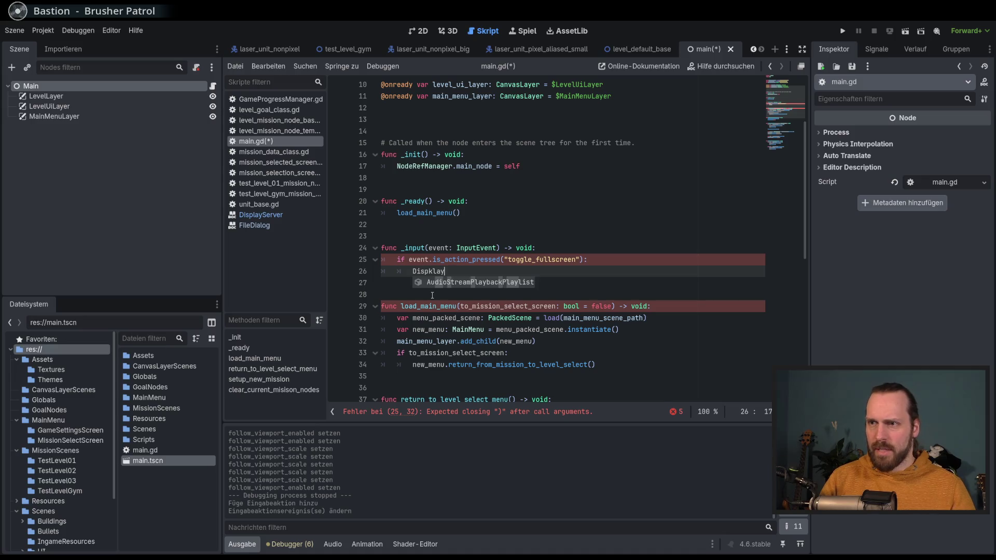
key(BackSpace)
key(BackSpace)
key(BackSpace)
text(l)
key(Return)
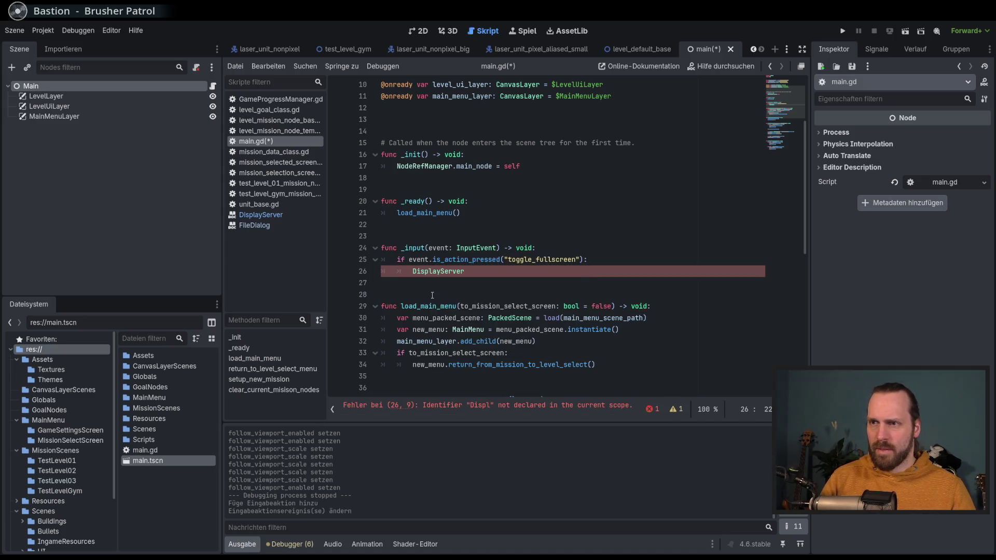
text(.set_wind)
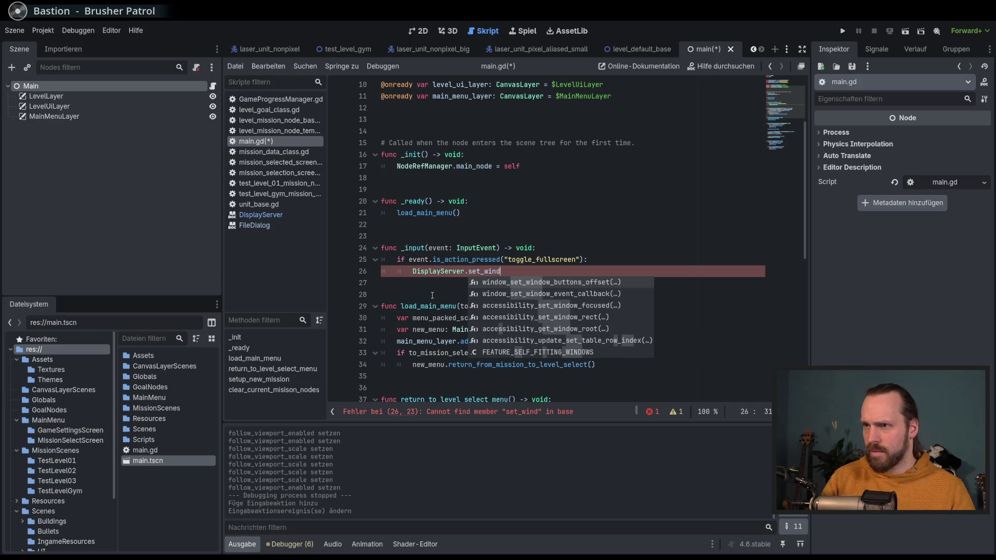
key(BackSpace)
key(BackSpace)
key(BackSpace)
text(wind)
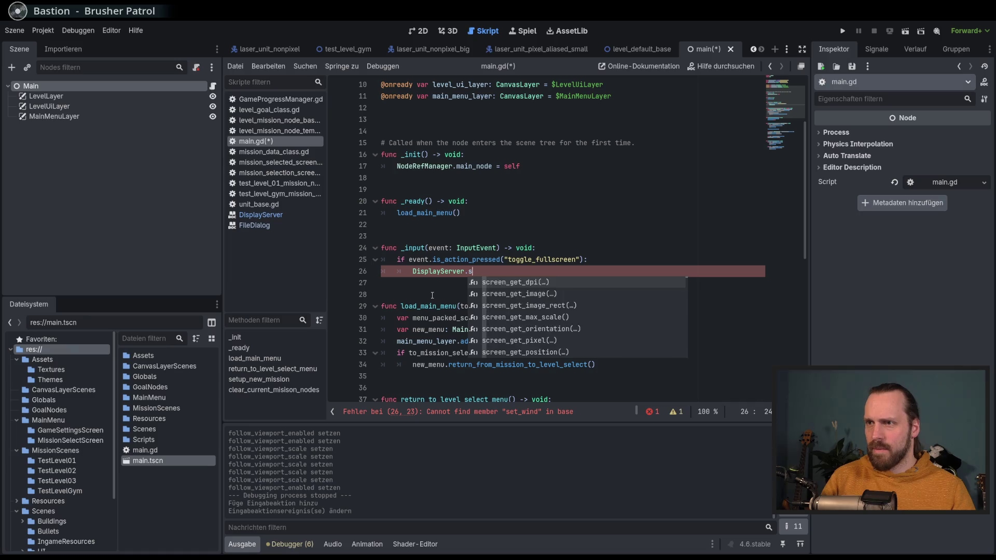
text(ows)
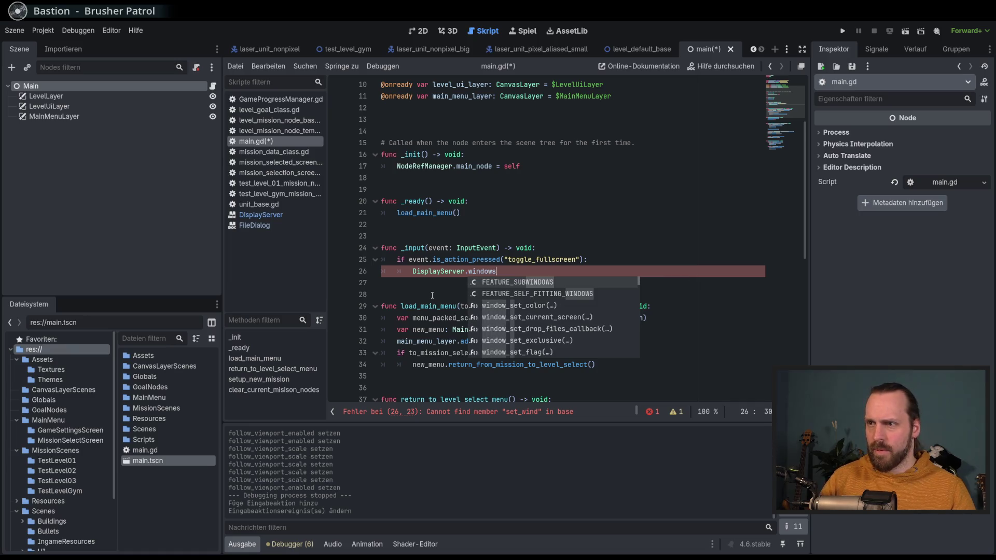
key(BackSpace)
text(_se)
key(BackSpace)
key(BackSpace)
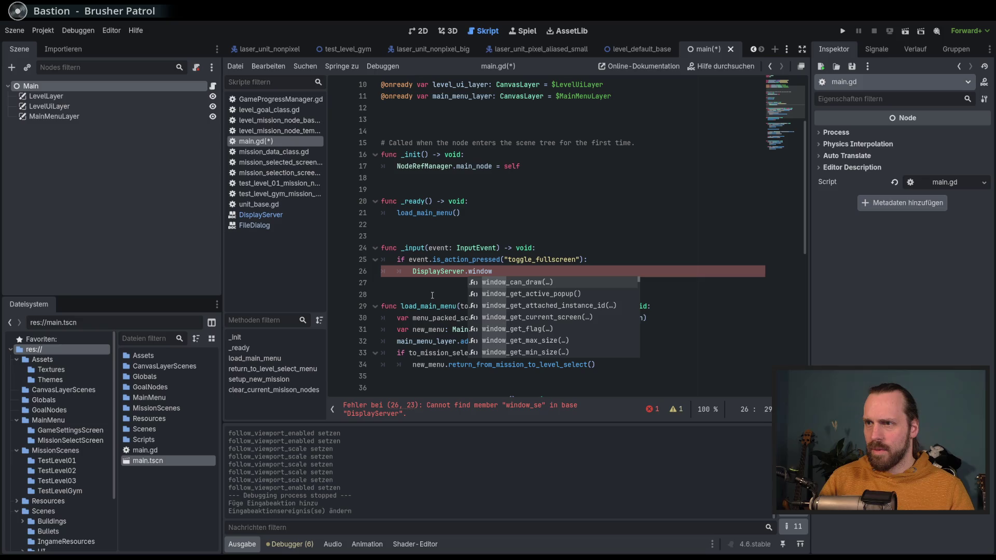
text(mode)
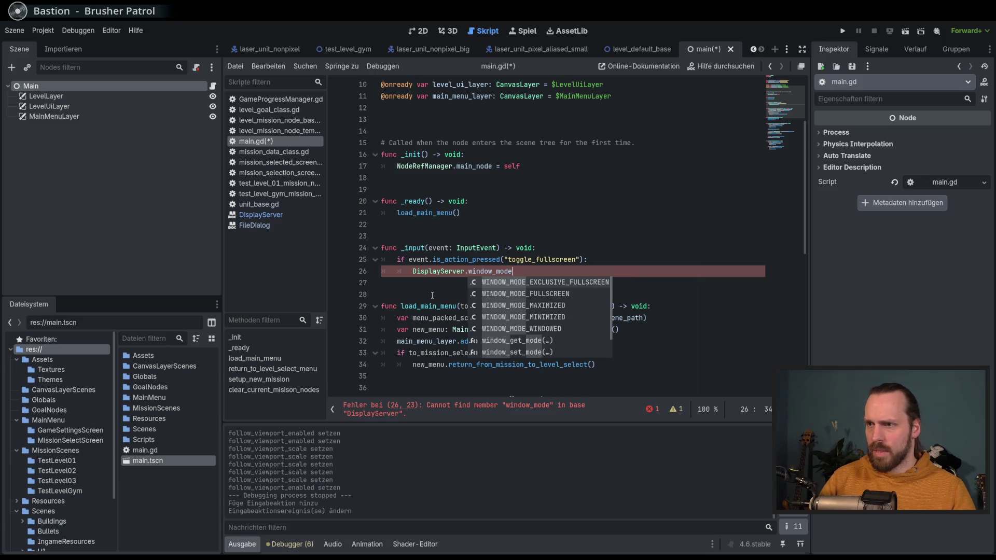
key(Down)
key(Down)
key(Down)
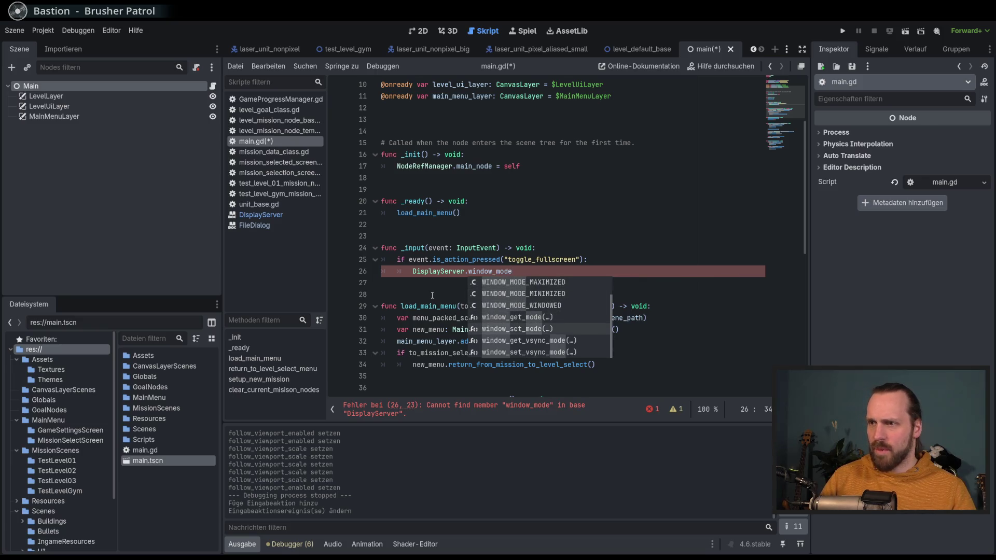
key(Return)
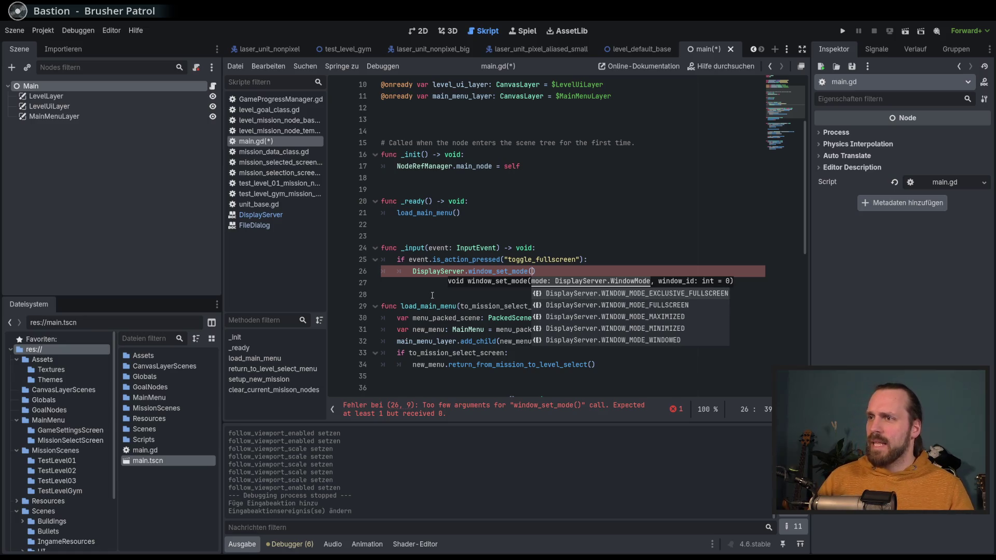
key(Down)
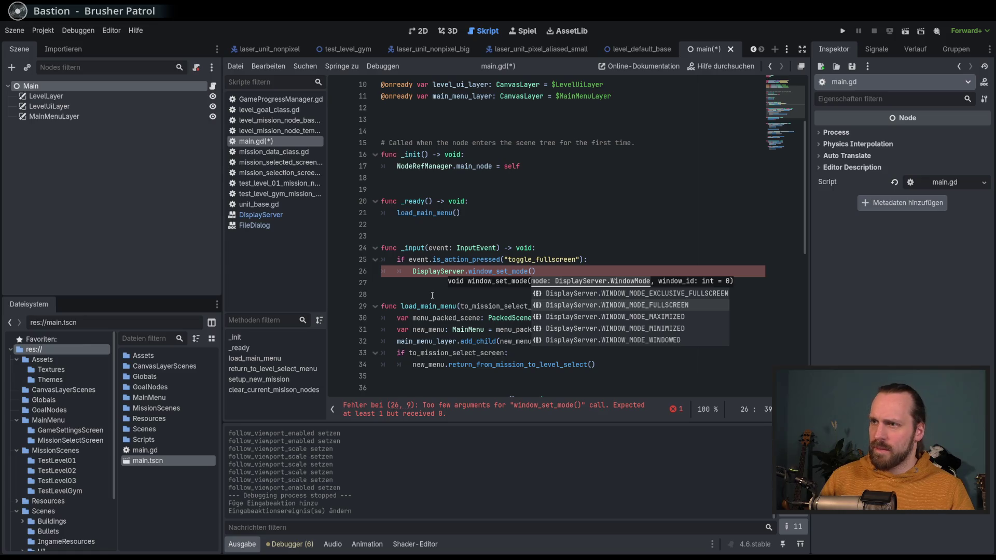
key(Return)
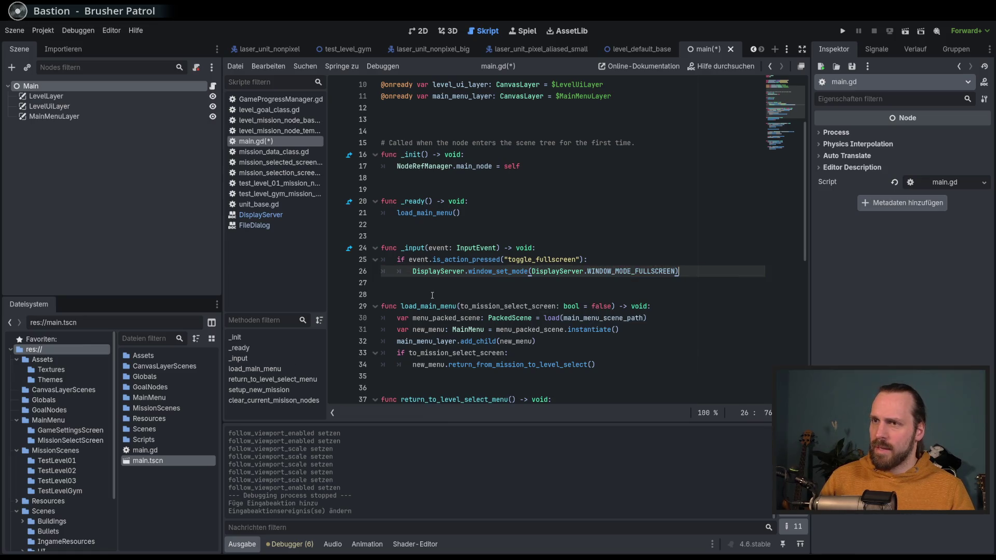
Insert a new line after line 25 and begin an if Disp condition.
key(Up)
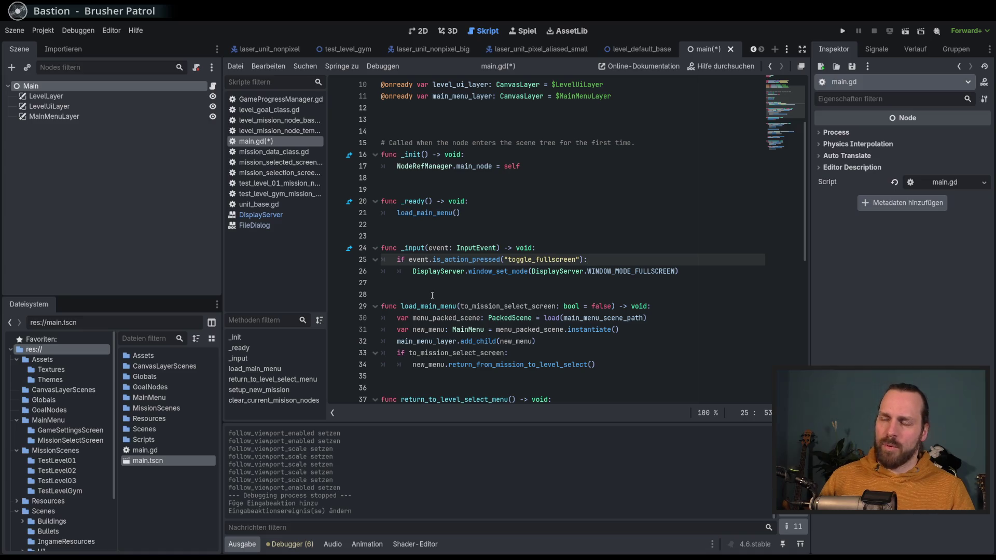
key(Return)
text(if )
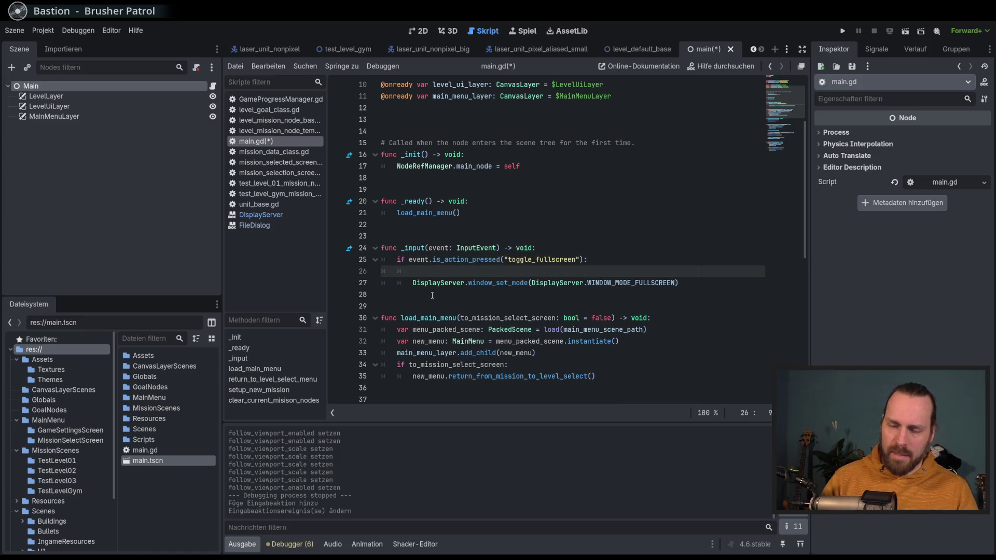
text(Displ)
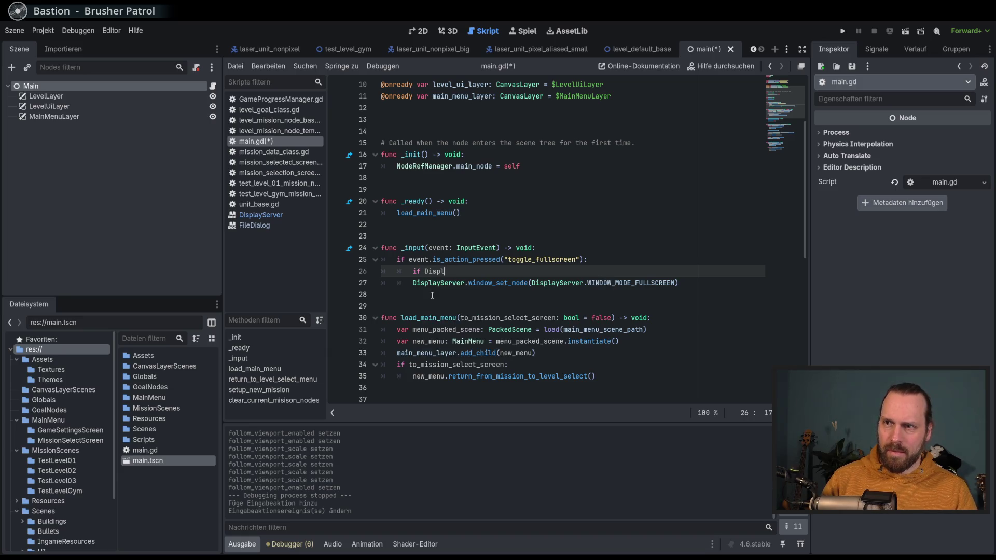
Start the if condition with DisplayServer.window_get_mode() using autocomplete.
key(Return)
text(.)
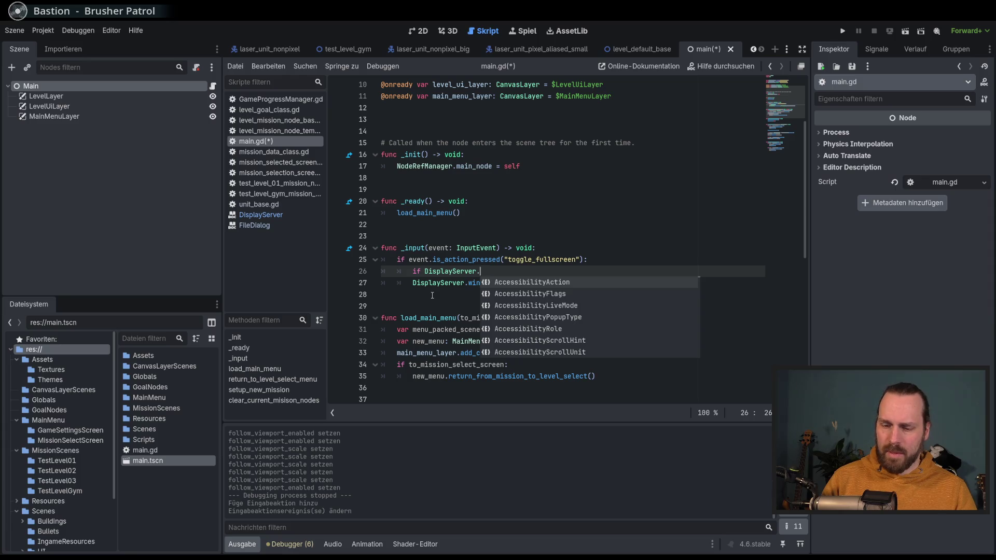
text(win)
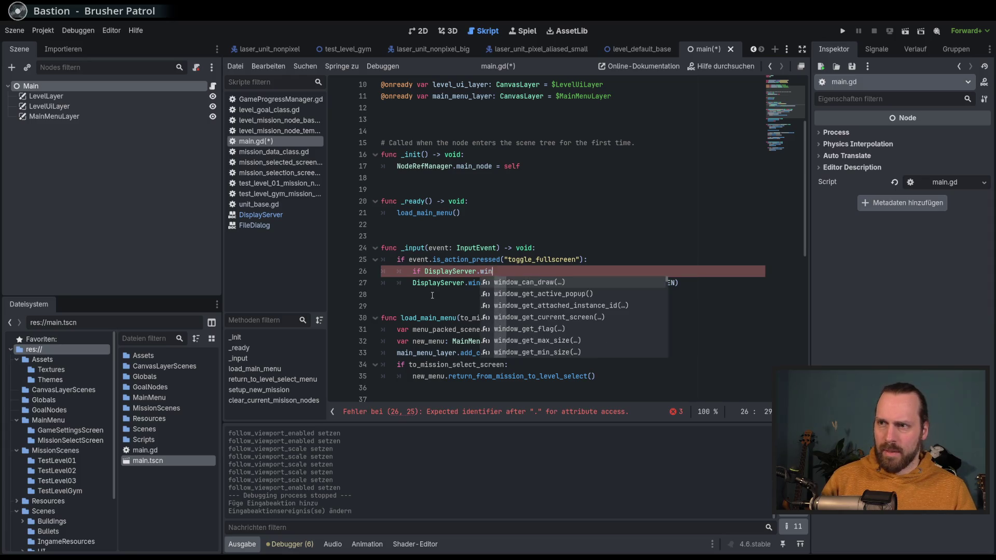
text(dow_mode)
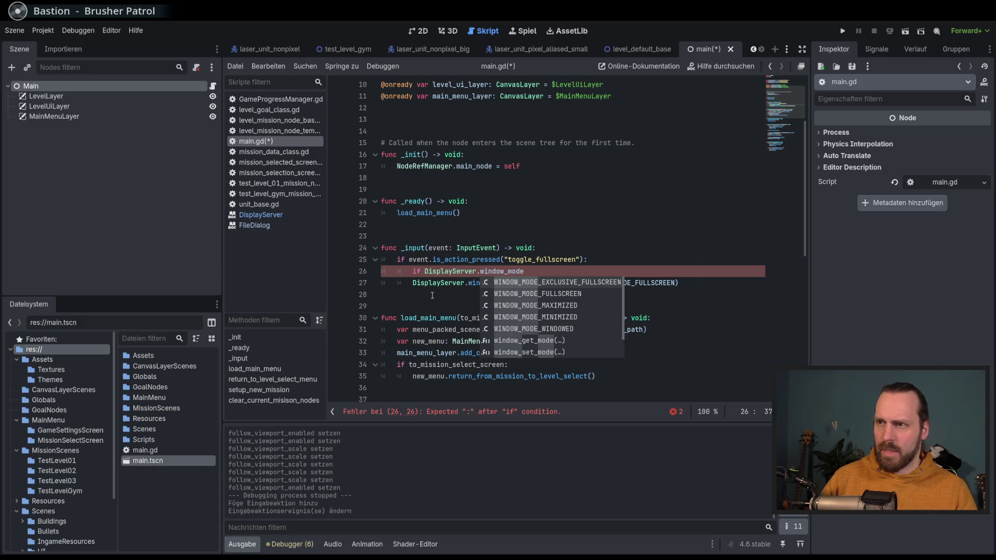
key(Down)
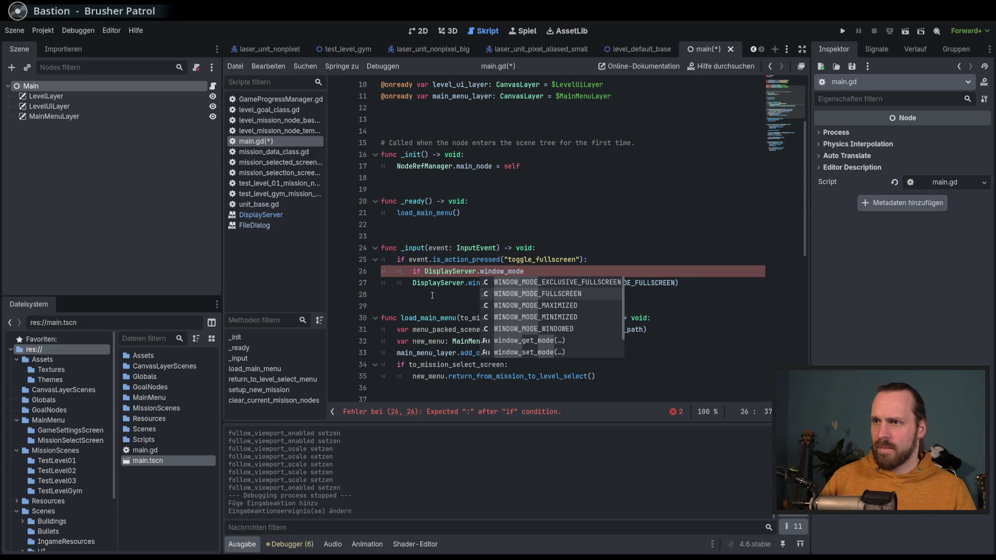
key(Down)
key(Down)
key(Down)
key(Return)
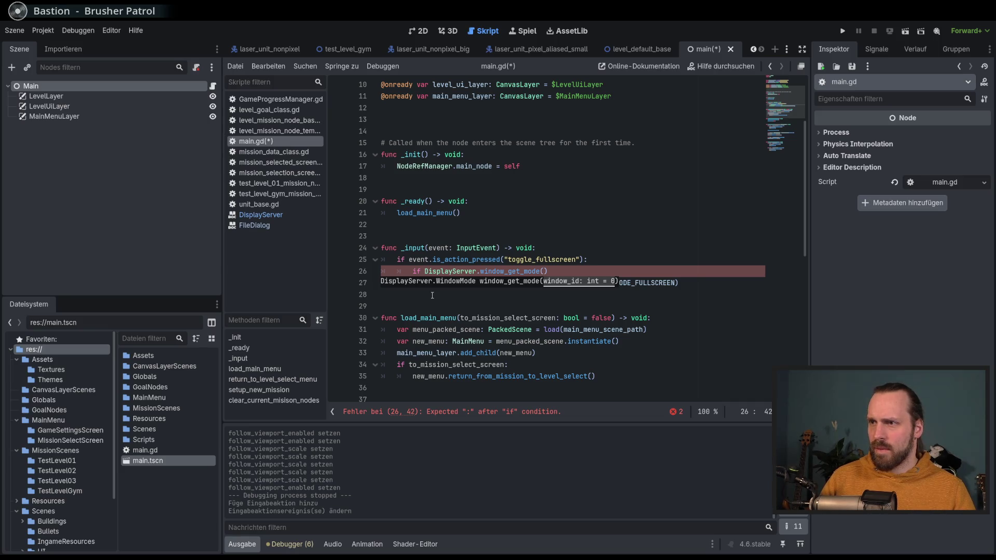
key(Right)
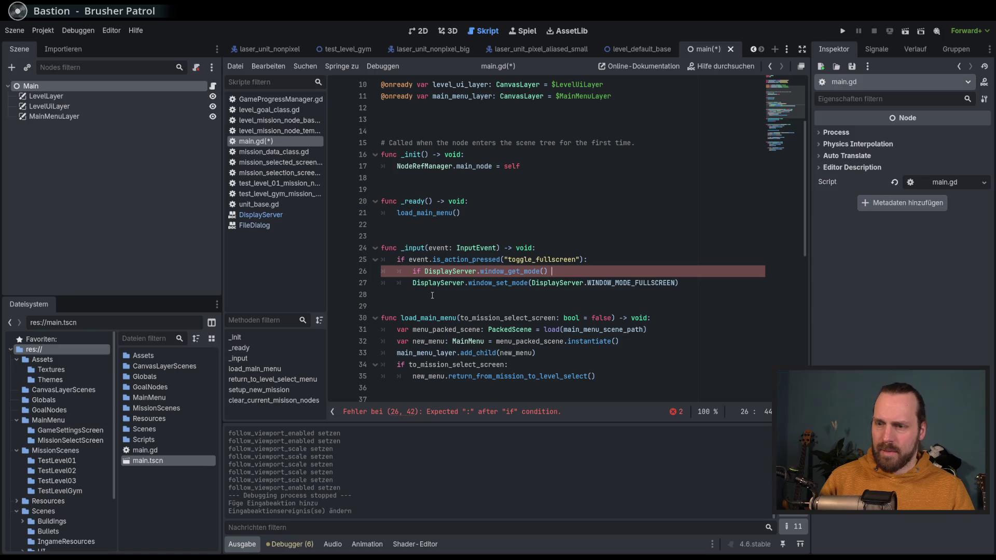
Compare the mode to DisplayServer.WINDOW_MODE_WINDOWED to finish the if line.
text(== Displ)
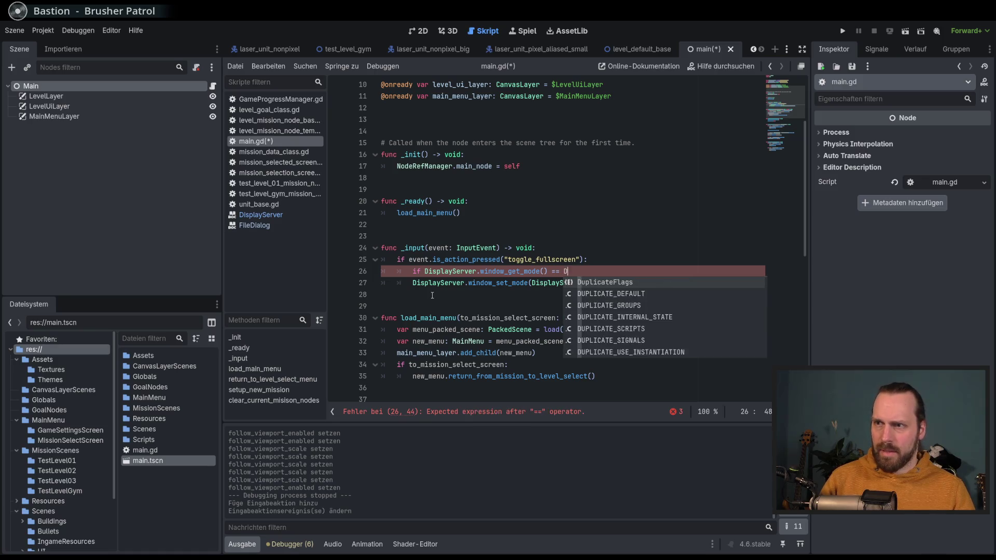
key(Return)
text(.Wiom)
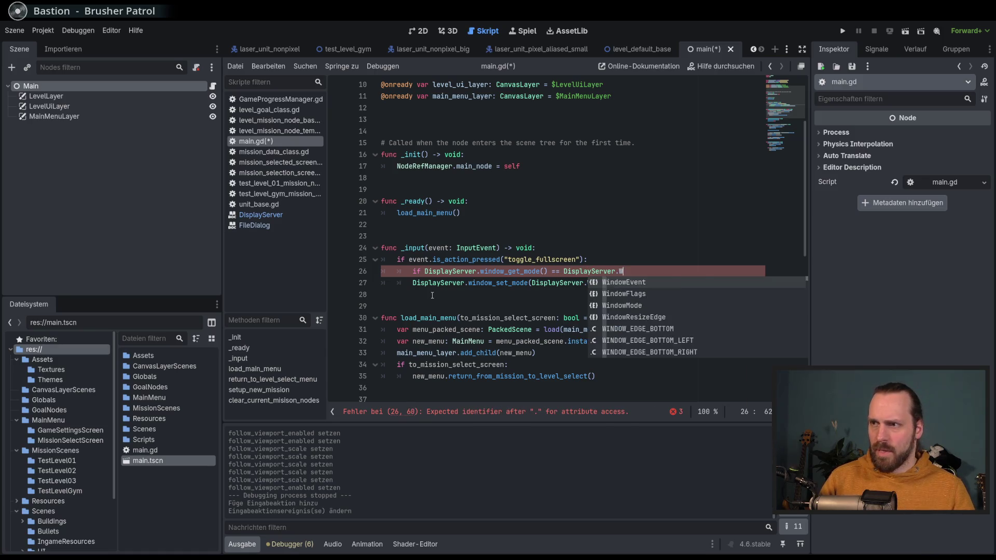
key(BackSpace)
key(BackSpace)
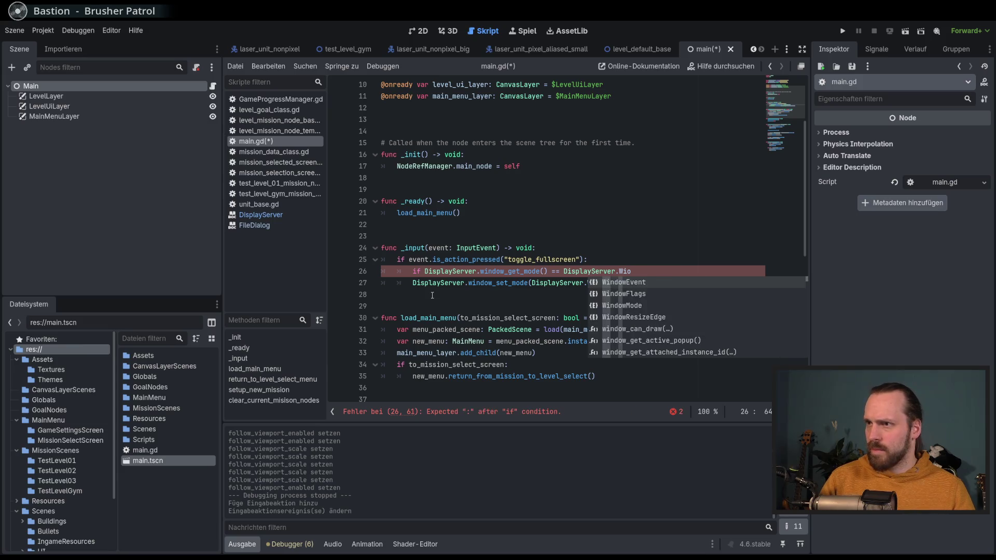
text(ndow)
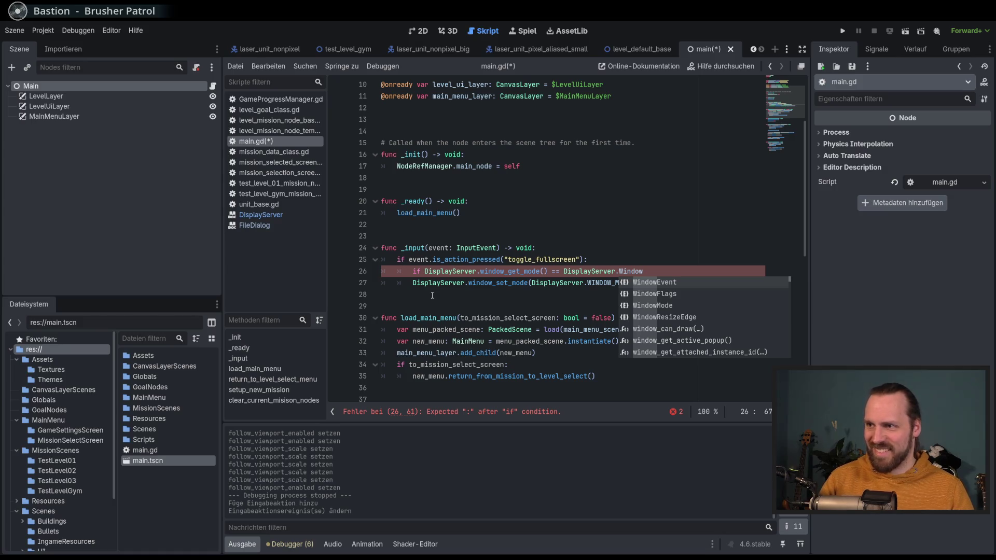
text(:)
text(mode)
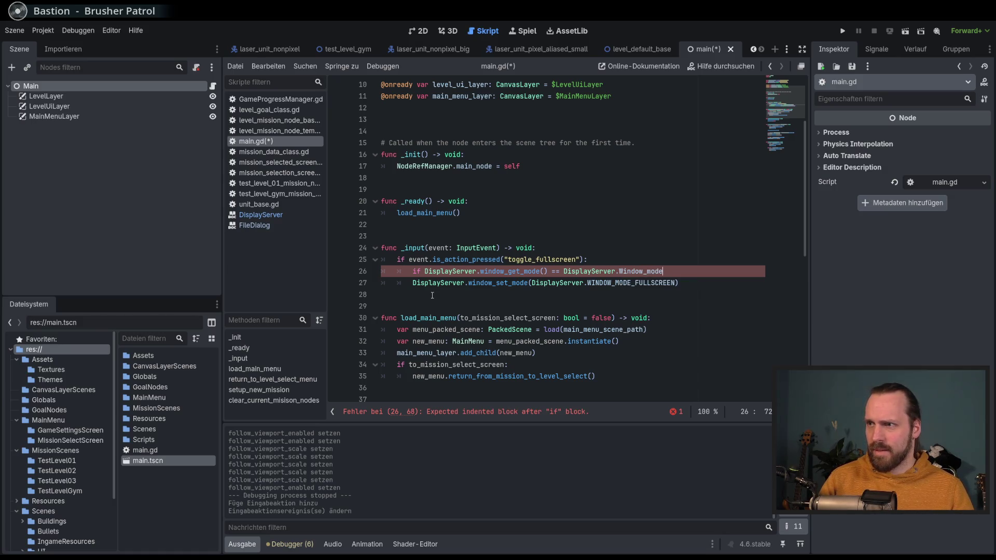
key(Down)
key(Down)
key(Down)
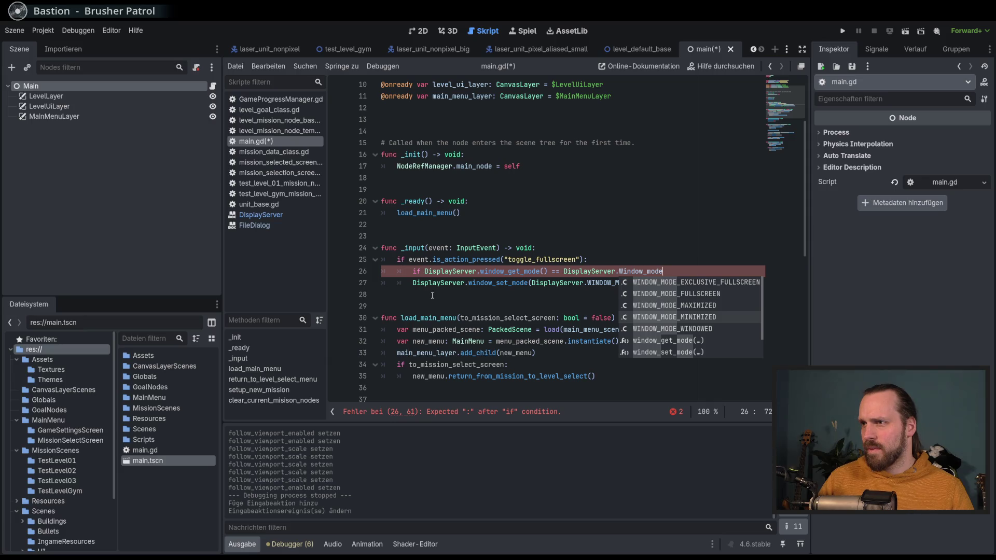
key(Down)
key(Return)
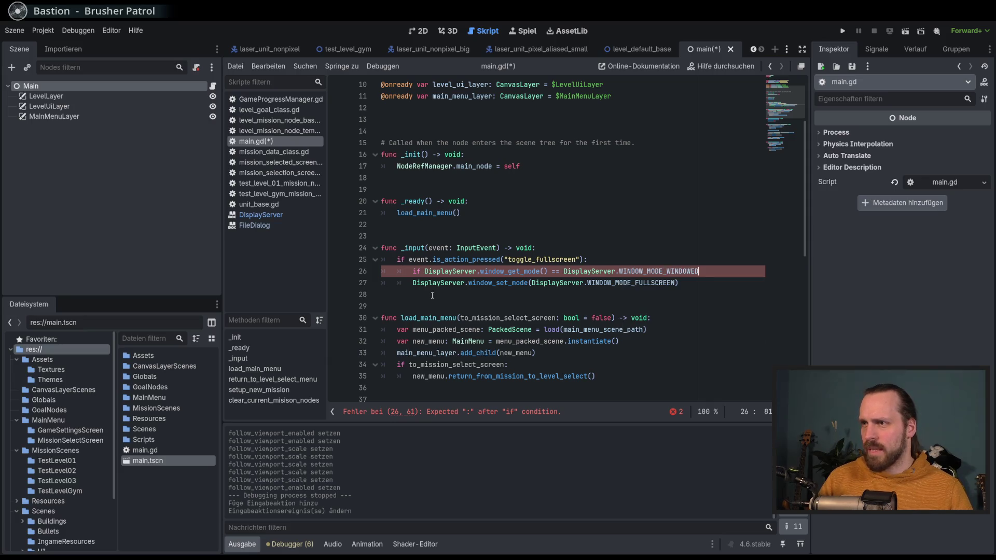
Indent the fullscreen set_mode call under the condition and duplicate that line.
key(Down)
key(Home)
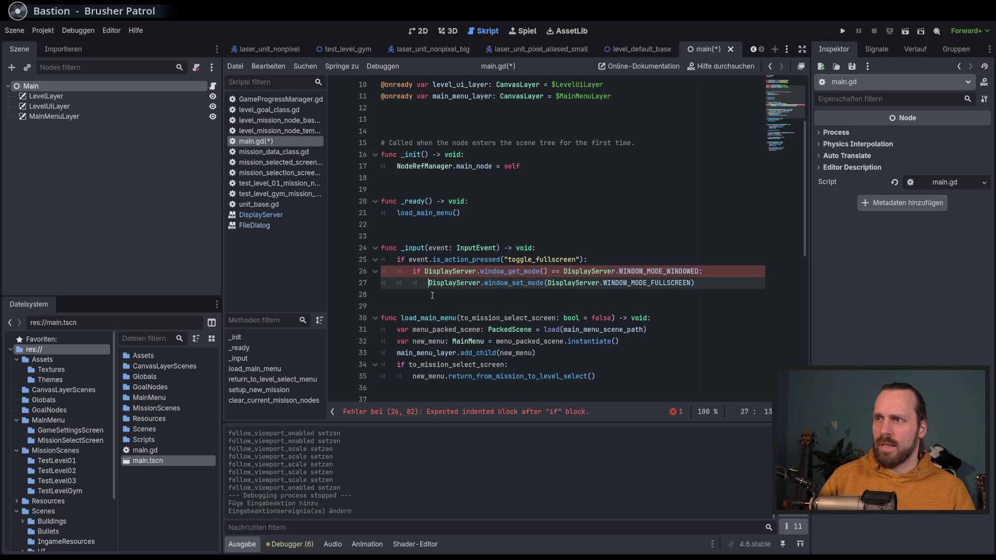
key(Tab)
key(Up)
key(Down)
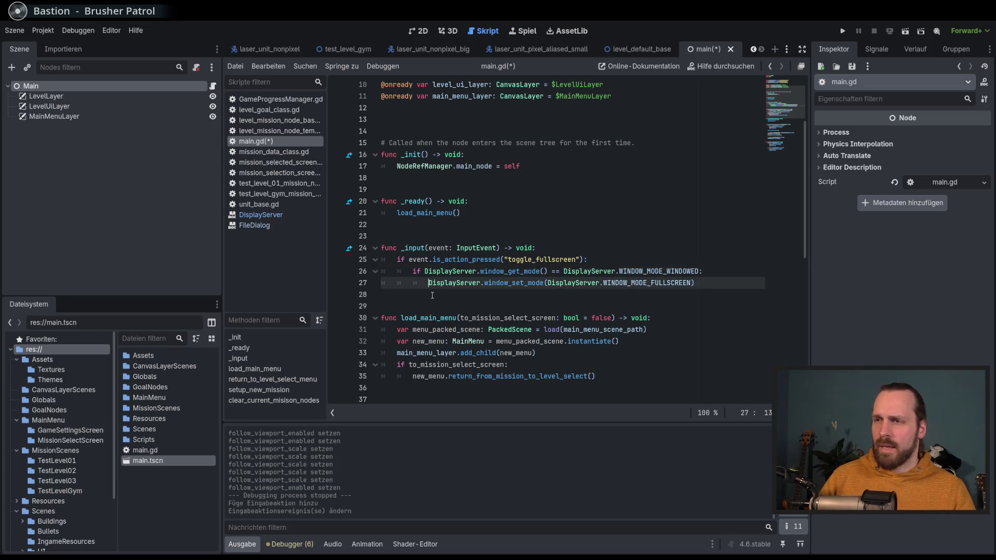
key(Down)
key(Up)
key(Down)
key(Up)
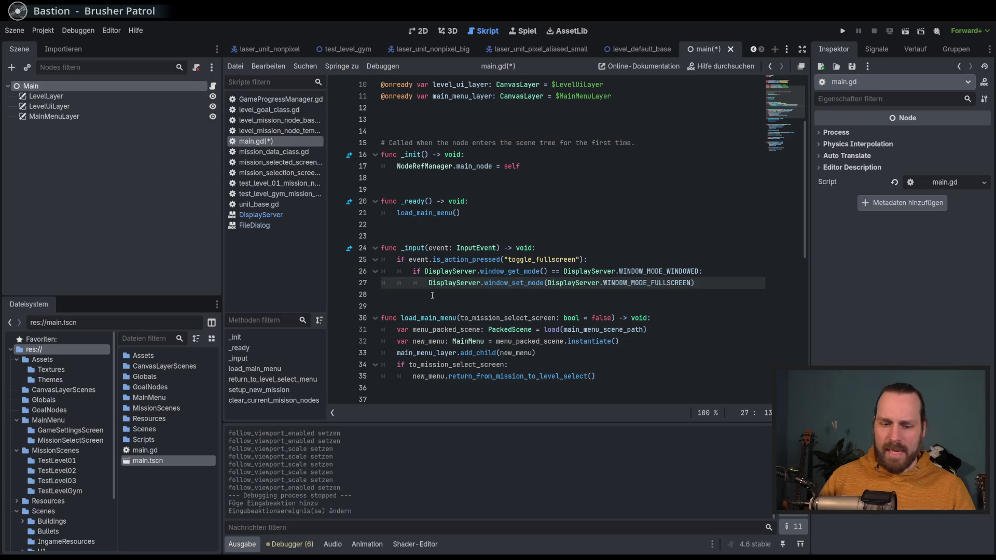
key(ctrl+shift+d)
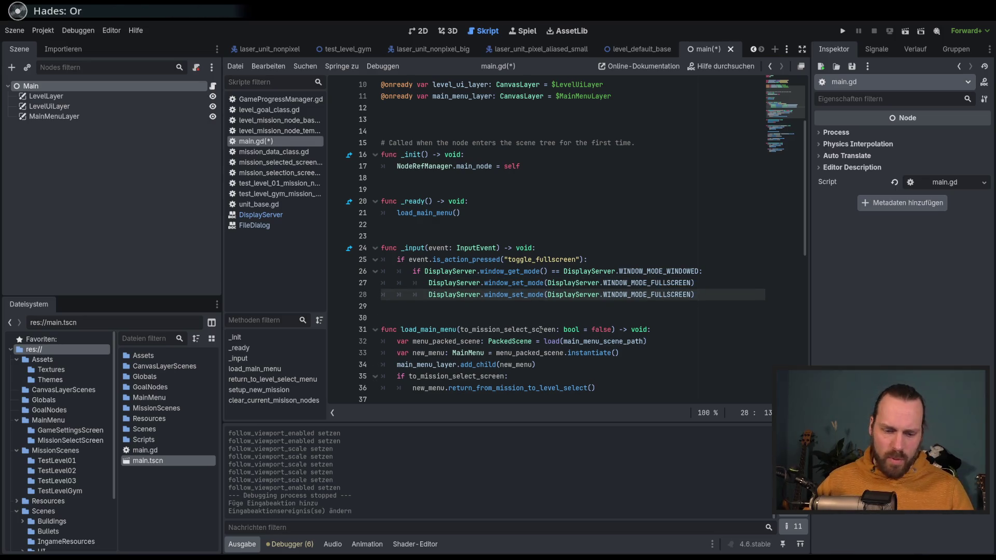
Add an else: line after the first fullscreen call.
click(710, 282)
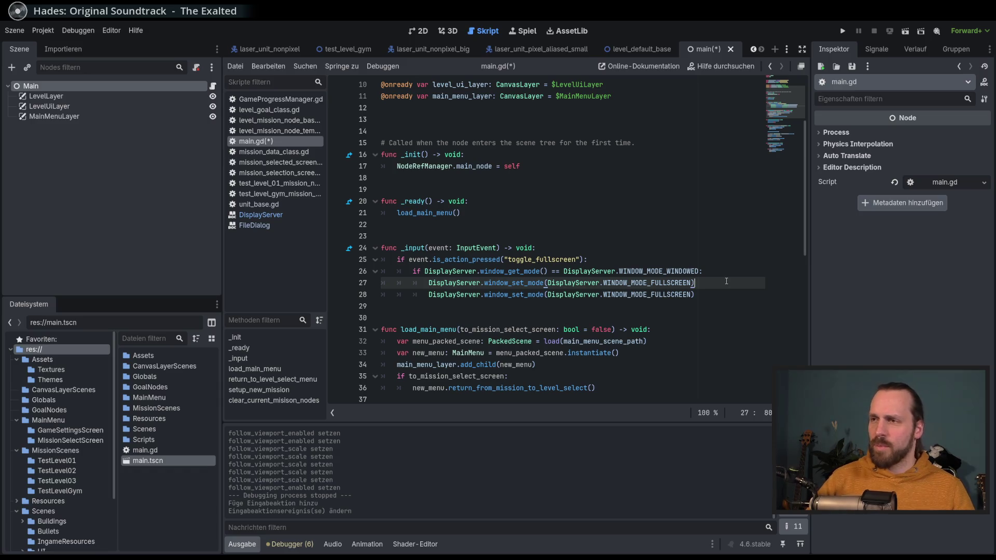
key(Return)
text(else:)
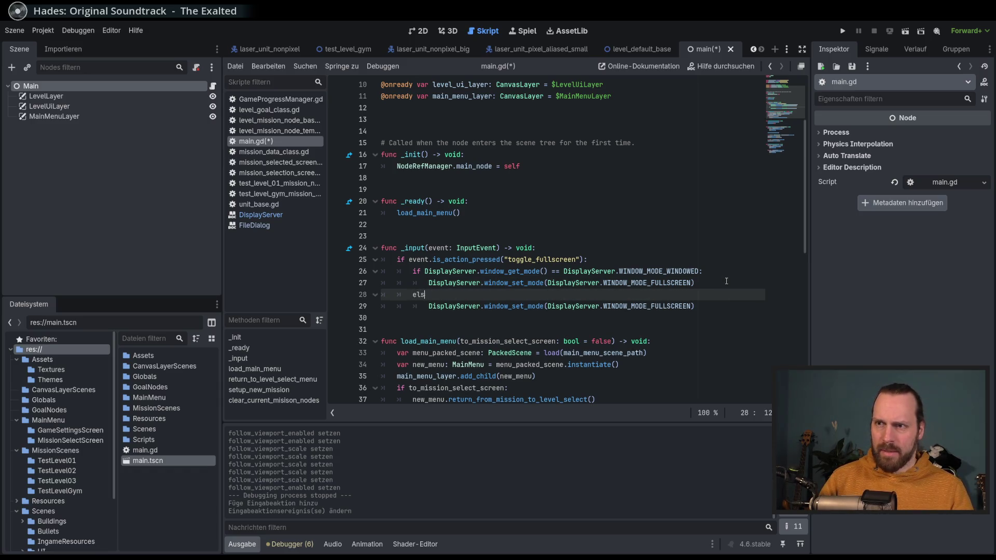
Change line 29's constant to WINDOW_MODE_WINDOWED, save main.gd, and run the project.
double_click(685, 305)
text(Win)
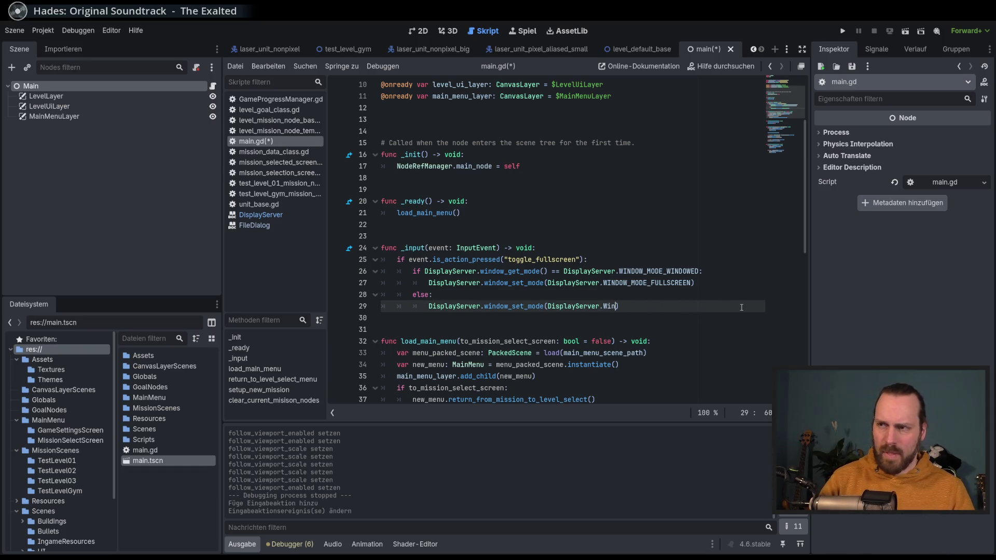
key(BackSpace)
key(BackSpace)
text(IND)
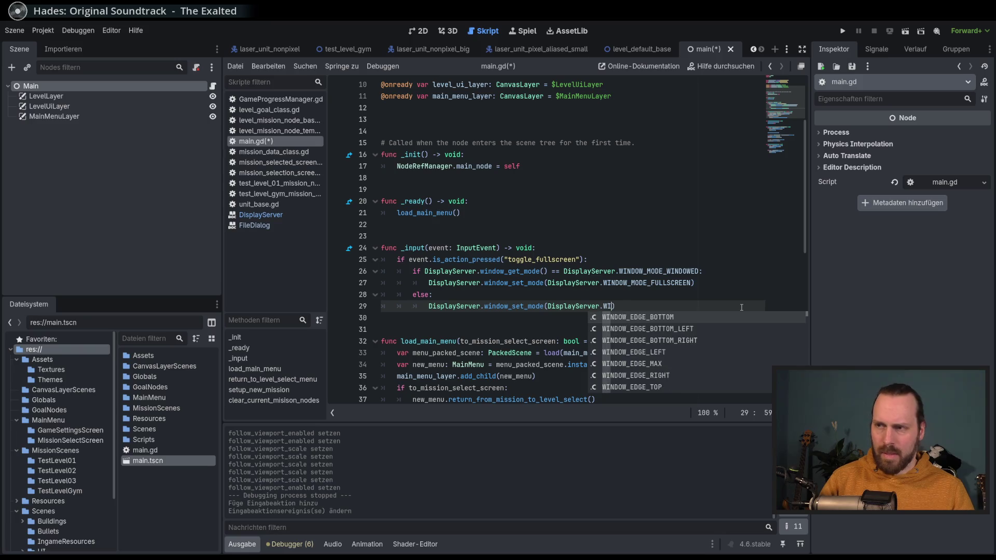
text(OW_M)
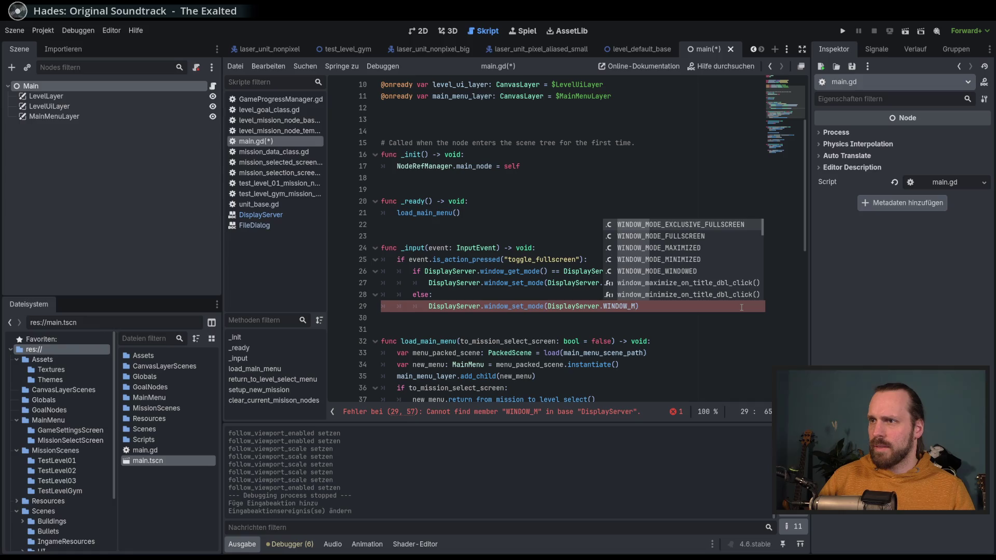
key(Down)
key(Return)
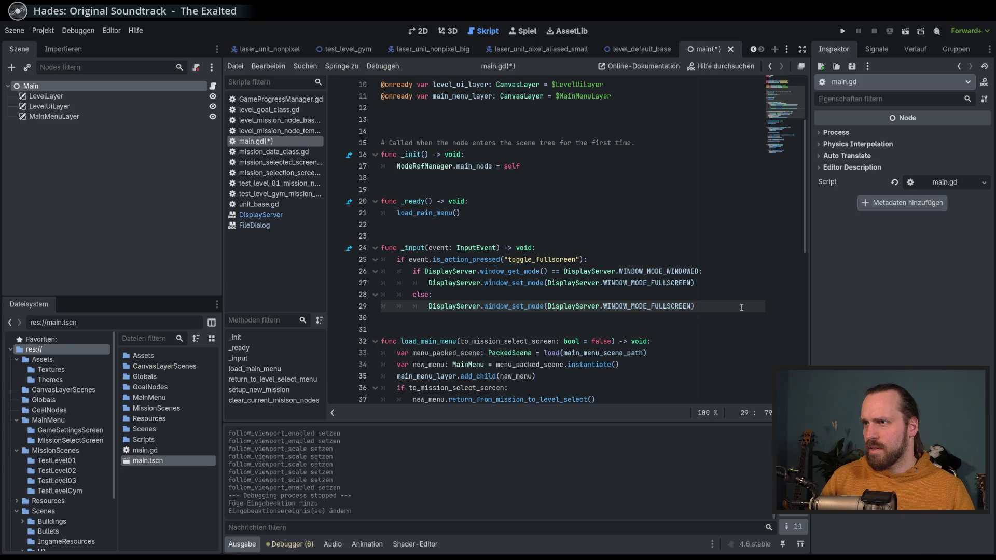
key(BackSpace)
key(BackSpace)
key(BackSpace)
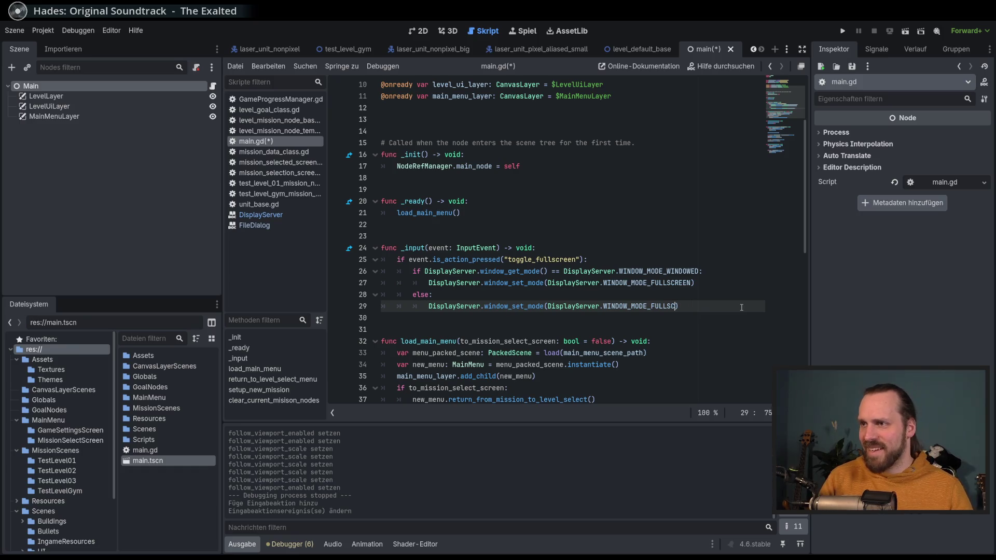
text(D)
key(Return)
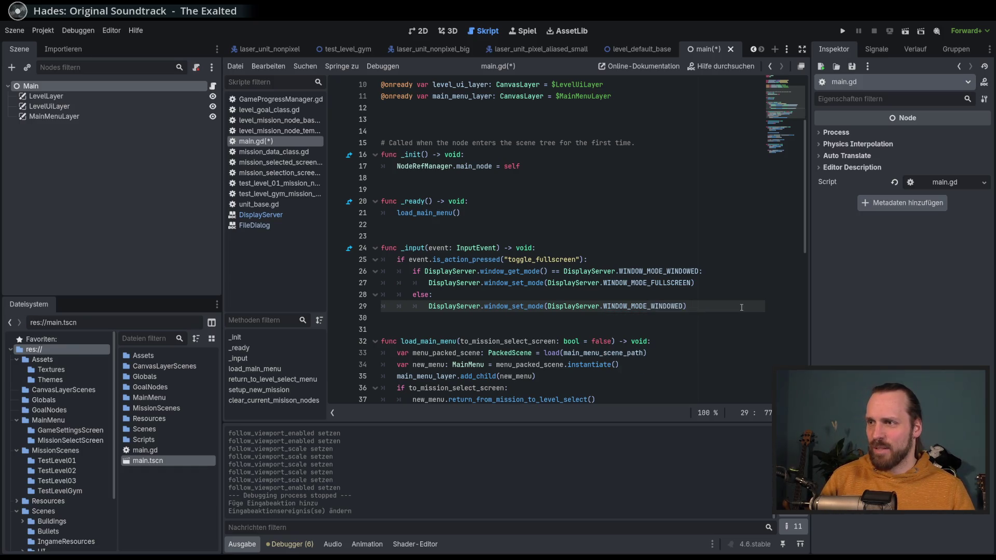
key(ctrl+s)
key(F5)
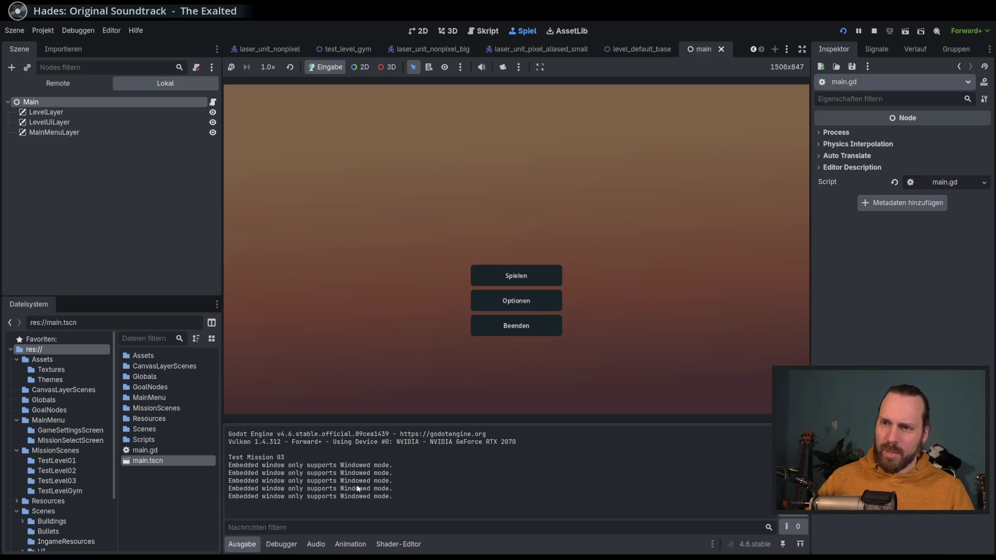
Stop the game and untick 'Spiel beim nächsten Start einbetten' in the Game view options.
key(F8)
click(525, 30)
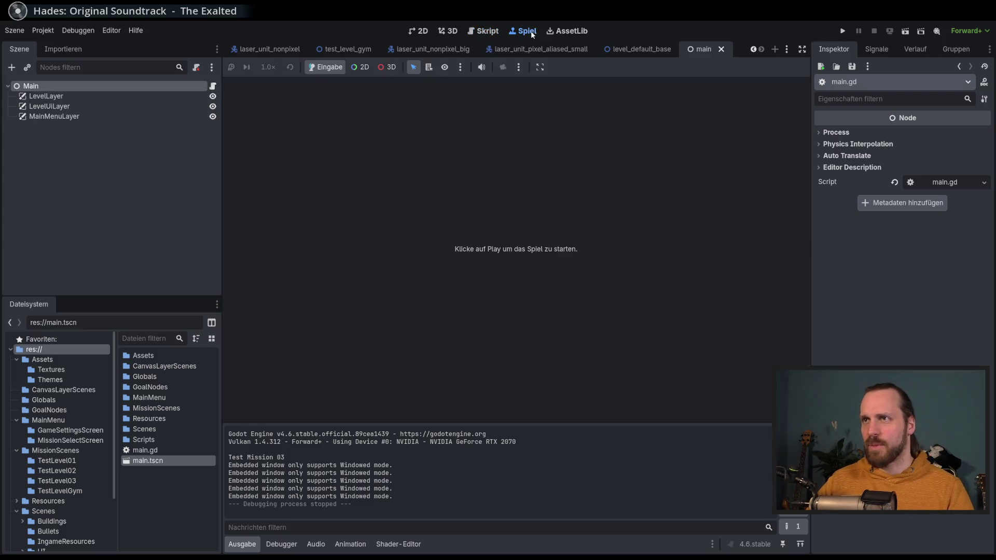
click(542, 68)
click(541, 67)
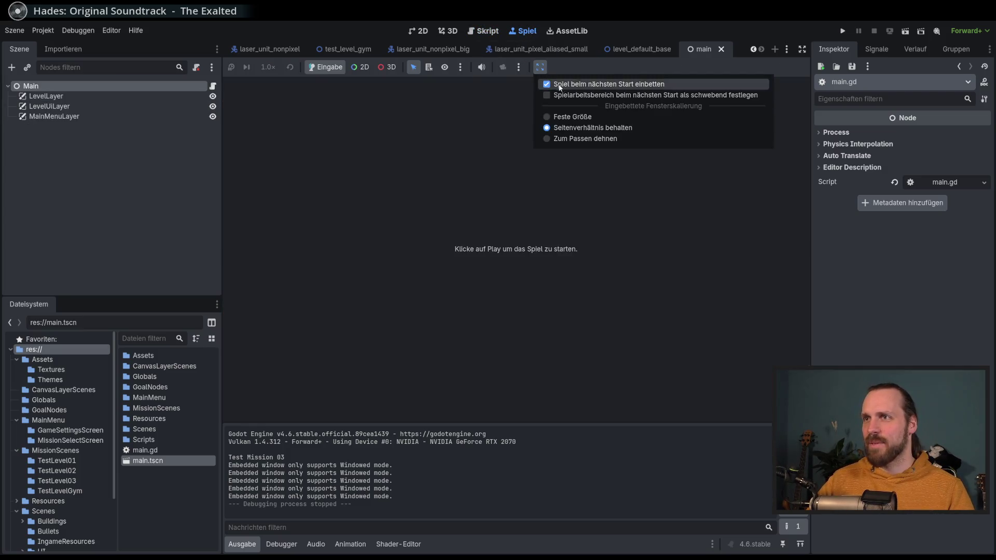
click(570, 88)
Run the game in its own window, toggle fullscreen with F11 several times, then close it.
key(F5)
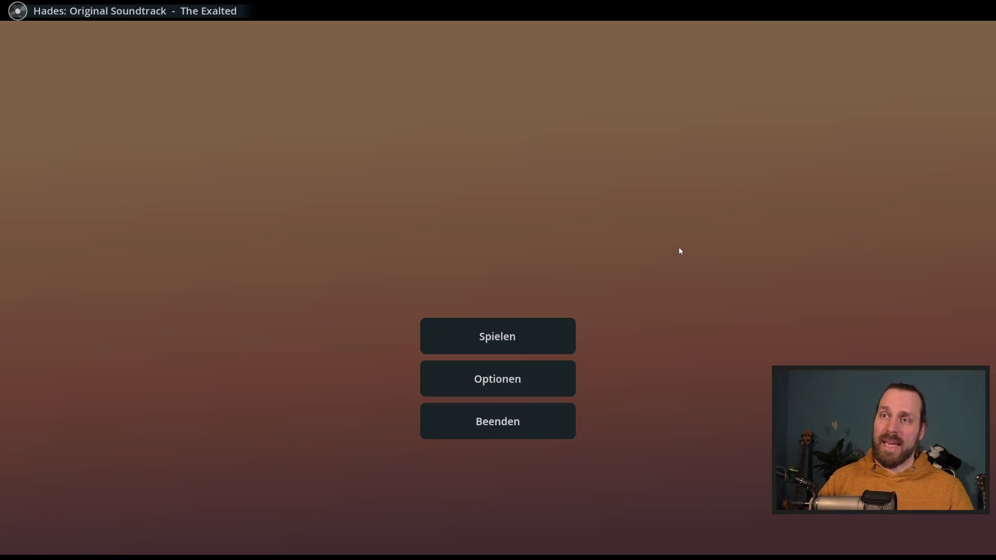
key(F11)
key(F11)
key(F11)
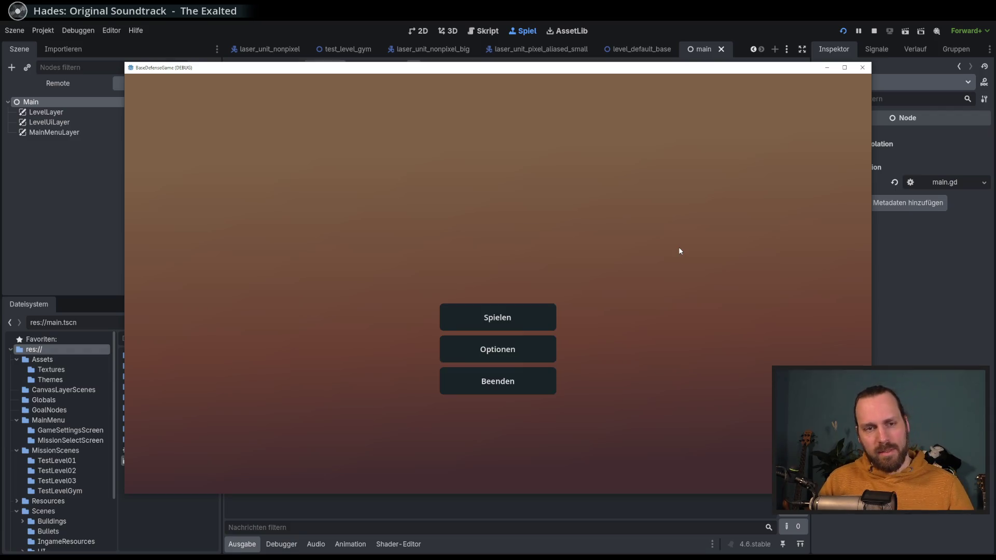
key(F11)
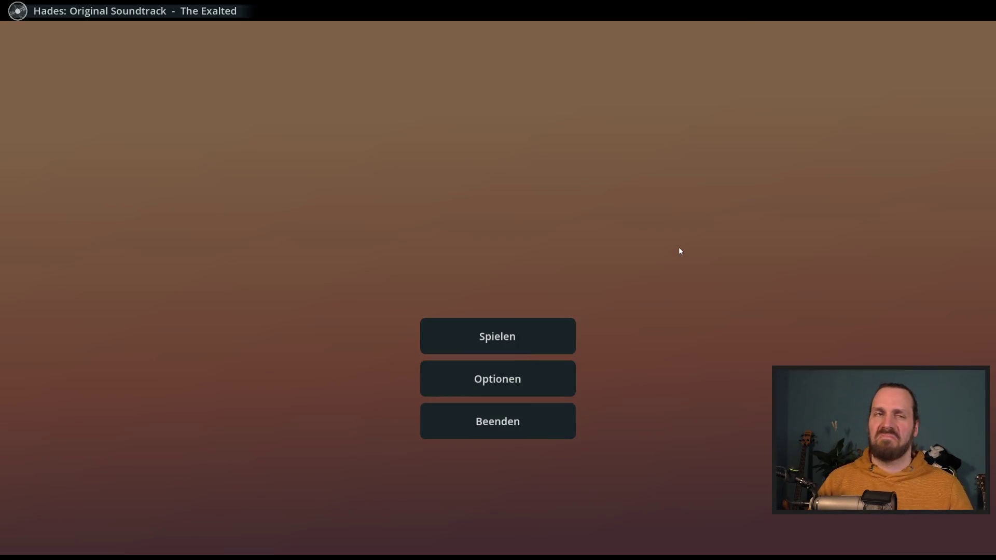
key(F11)
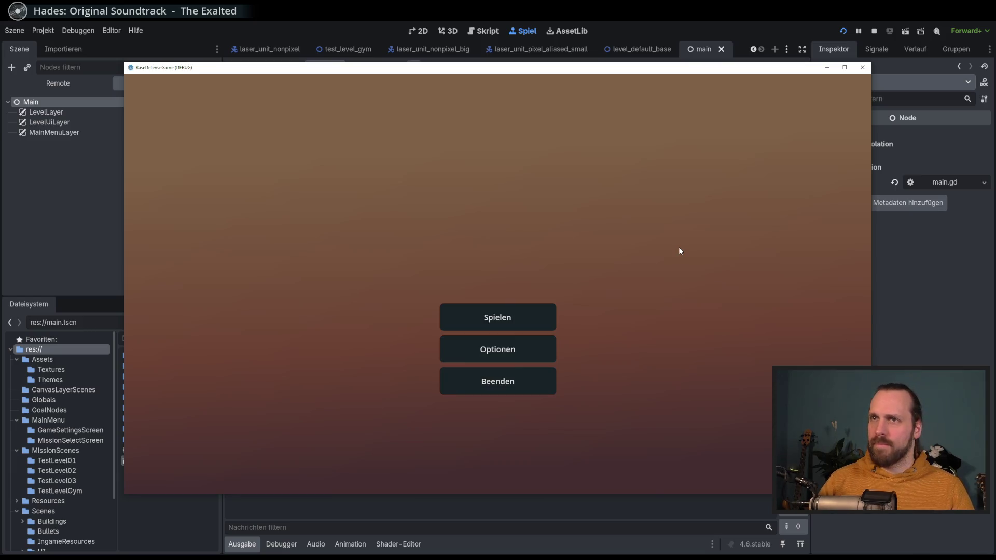
key(F11)
key(F11)
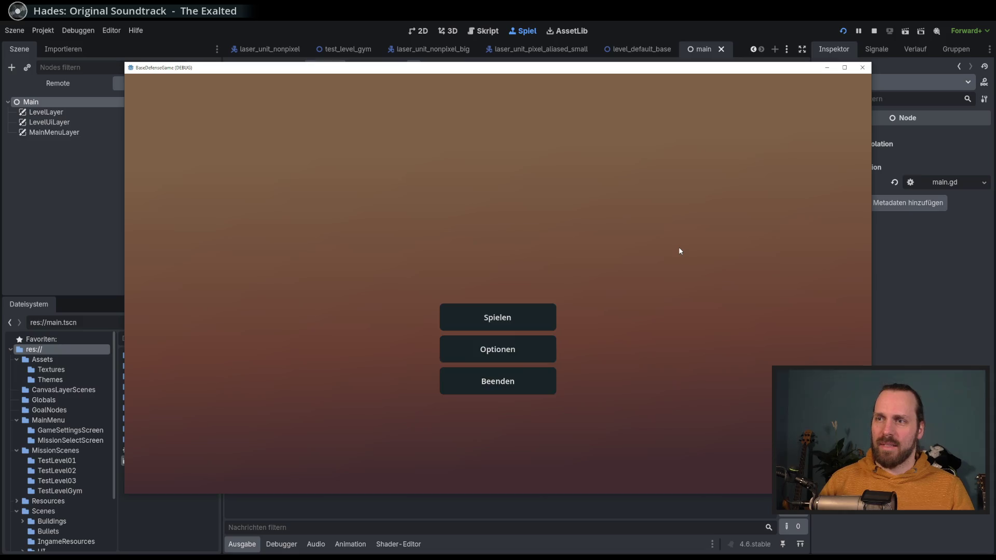
click(527, 350)
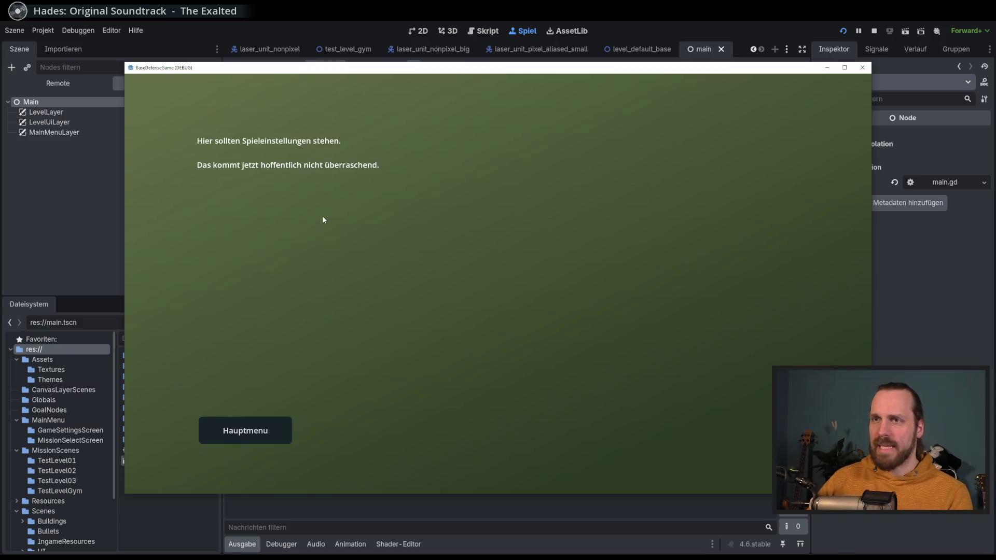
key(alt+F4)
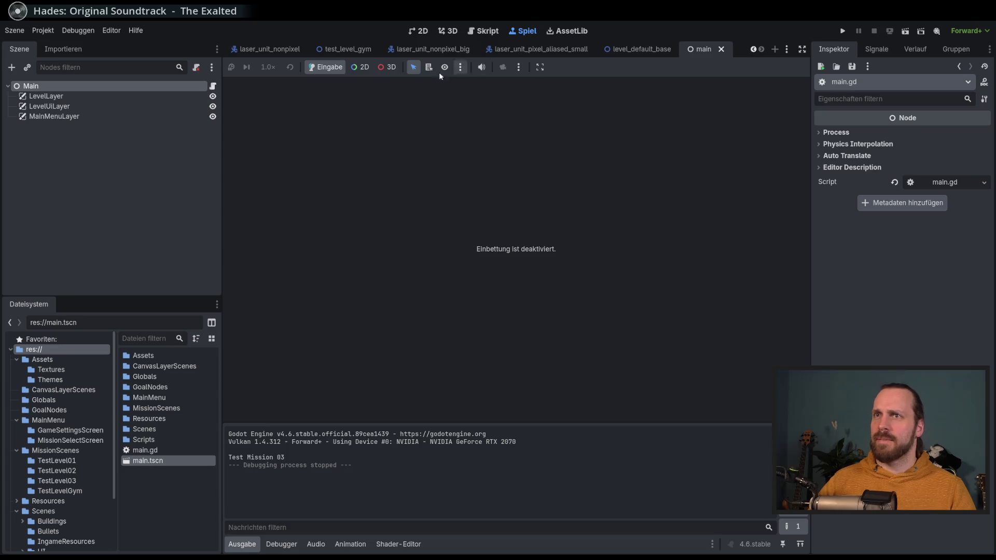
Go from the 2D and Spiel views back to main.gd's _input fullscreen toggle code.
click(423, 33)
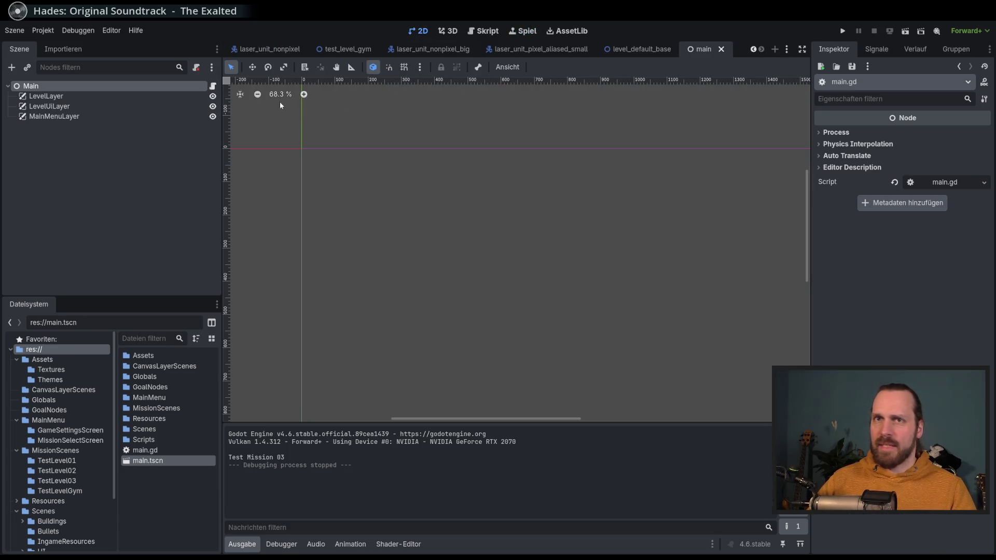
click(523, 32)
click(477, 32)
scroll(483, 269, down, 3)
scroll(483, 268, up, 3)
key(Up)
key(Up)
key(Down)
key(Down)
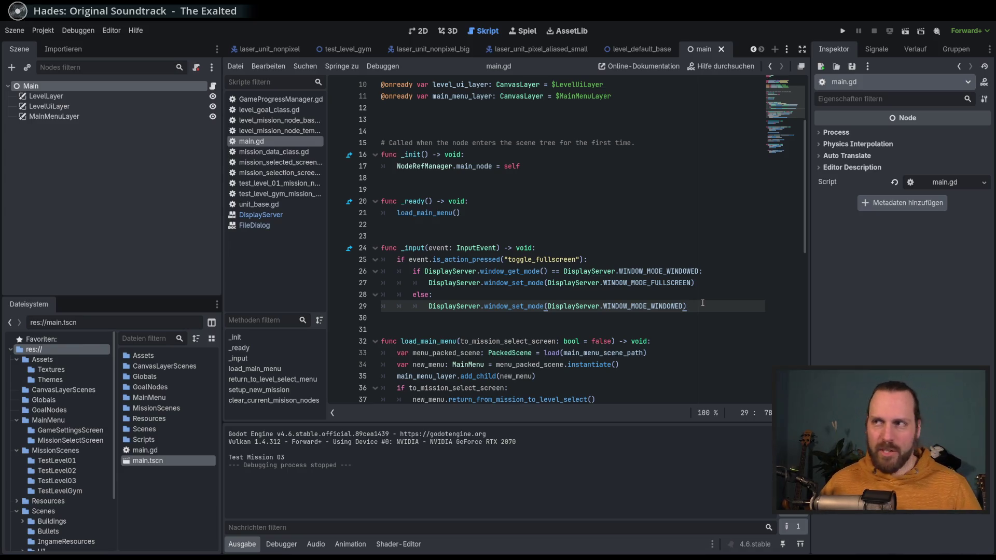
scroll(618, 328, down, 10)
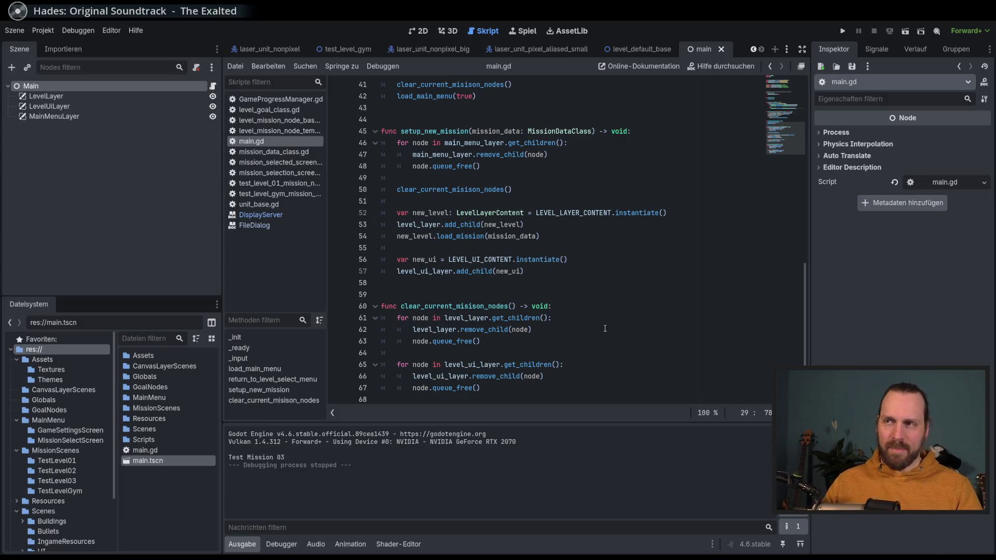
click(618, 330)
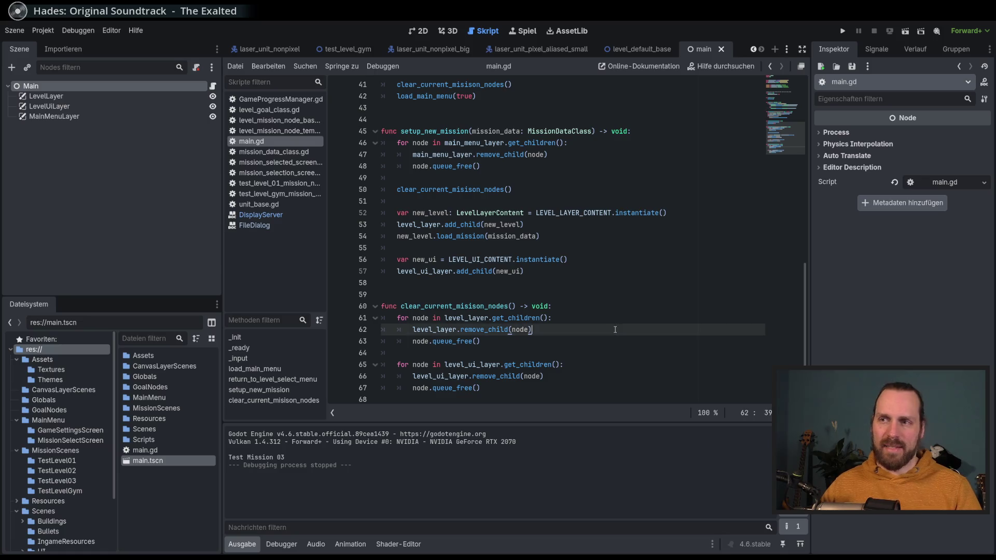
click(611, 346)
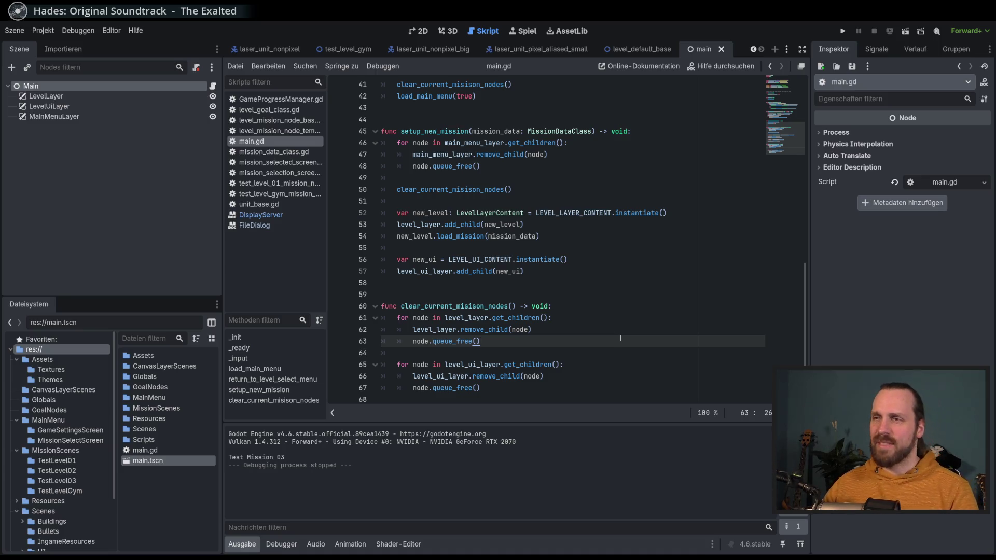
scroll(621, 338, up, 10)
scroll(608, 334, down, 10)
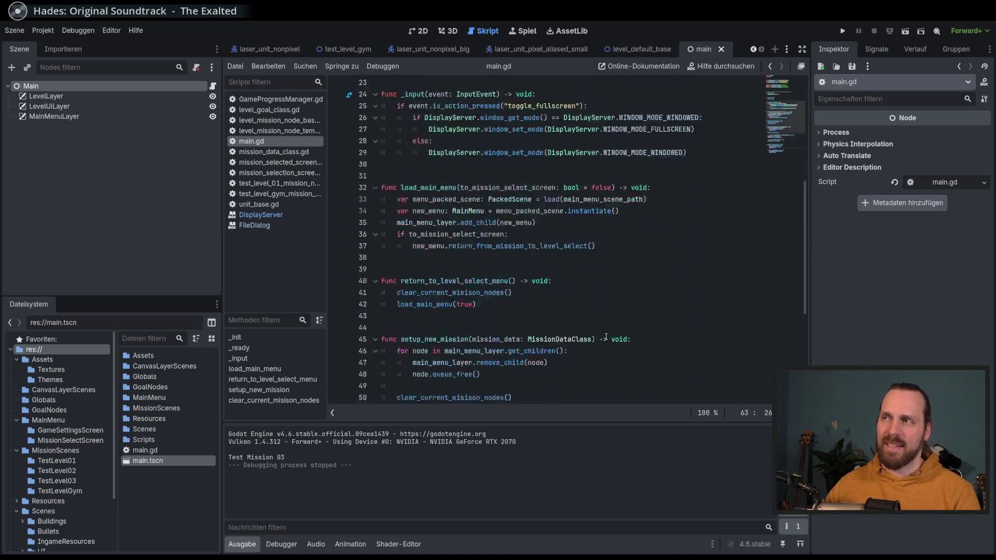
click(609, 319)
click(614, 330)
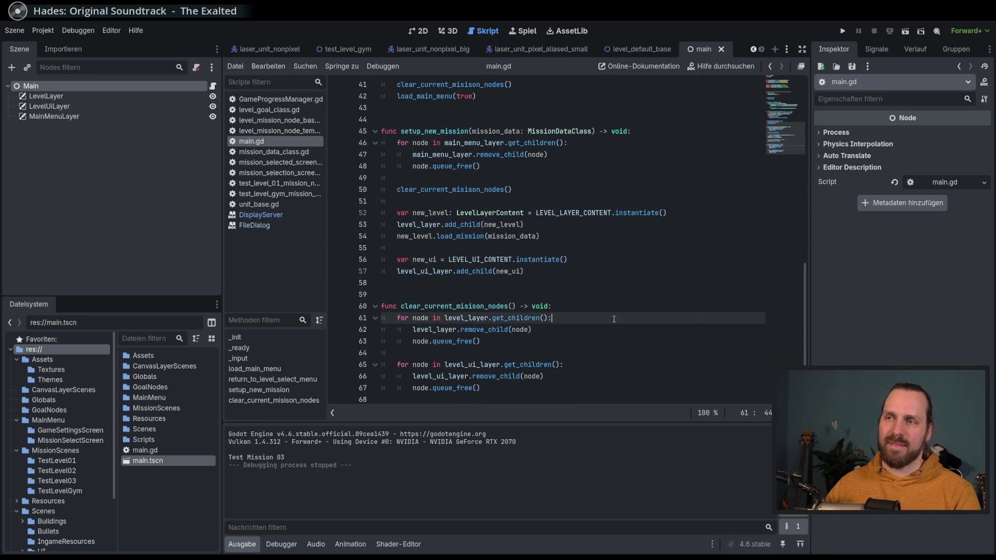
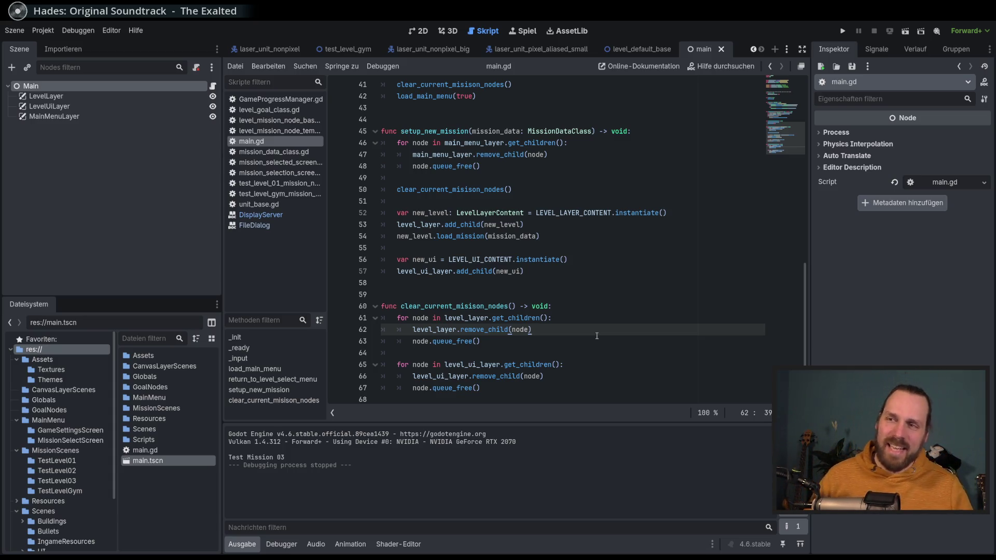
Leave main.gd after node.queue_free() on line 63 and show the main scene in the 2D workspace.
click(601, 341)
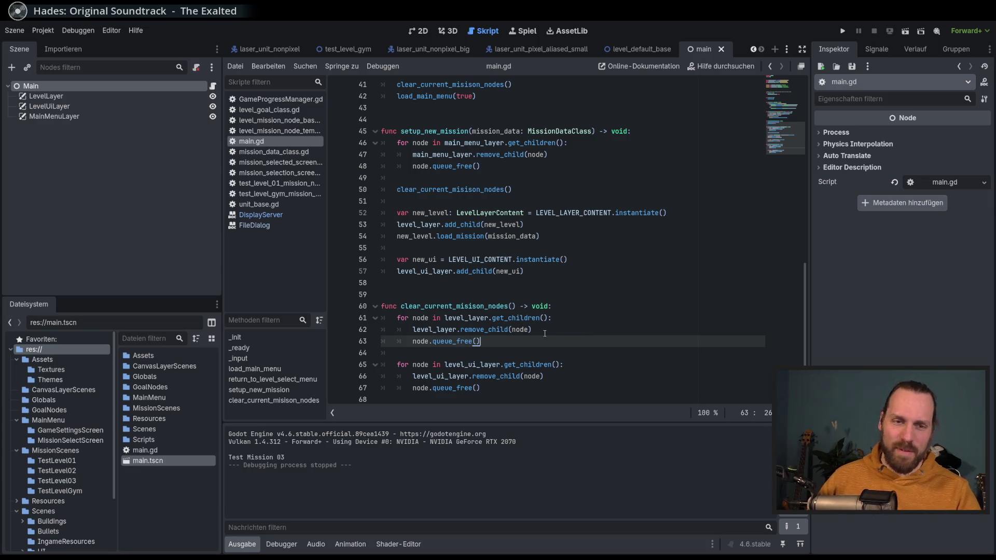
click(420, 32)
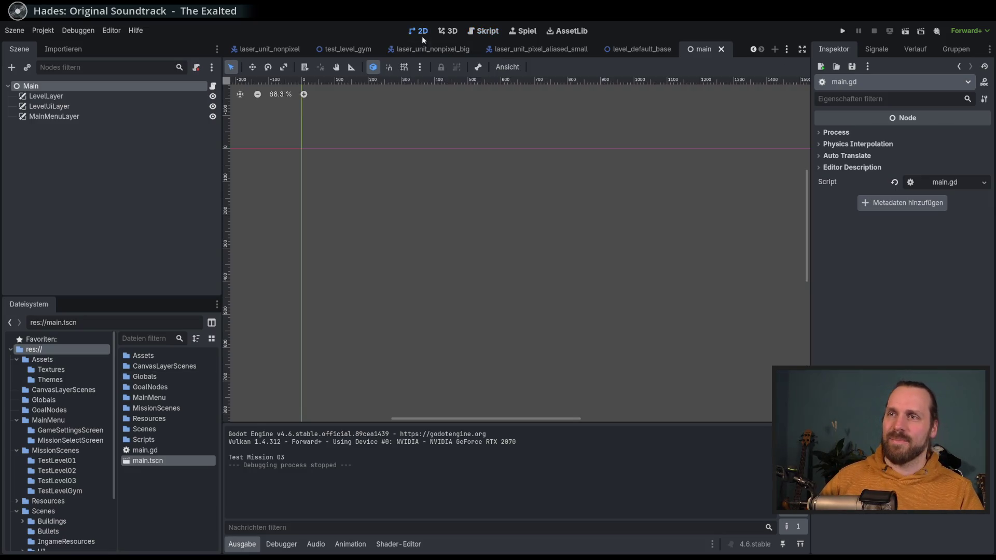
Pan around the main scene canvas, then run the project with F5 in a floating debug window.
scroll(428, 241, down, 1)
mouse_move(406, 238)
mouse_down()
mouse_move(409, 223)
mouse_move(356, 245)
mouse_move(369, 232)
mouse_move(345, 254)
mouse_up()
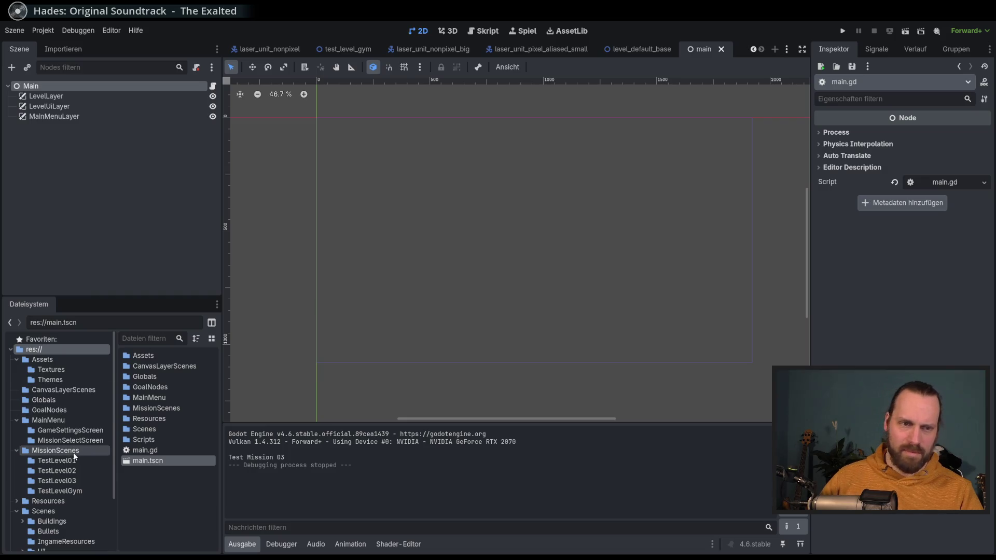
scroll(75, 462, down, 3)
scroll(80, 446, up, 3)
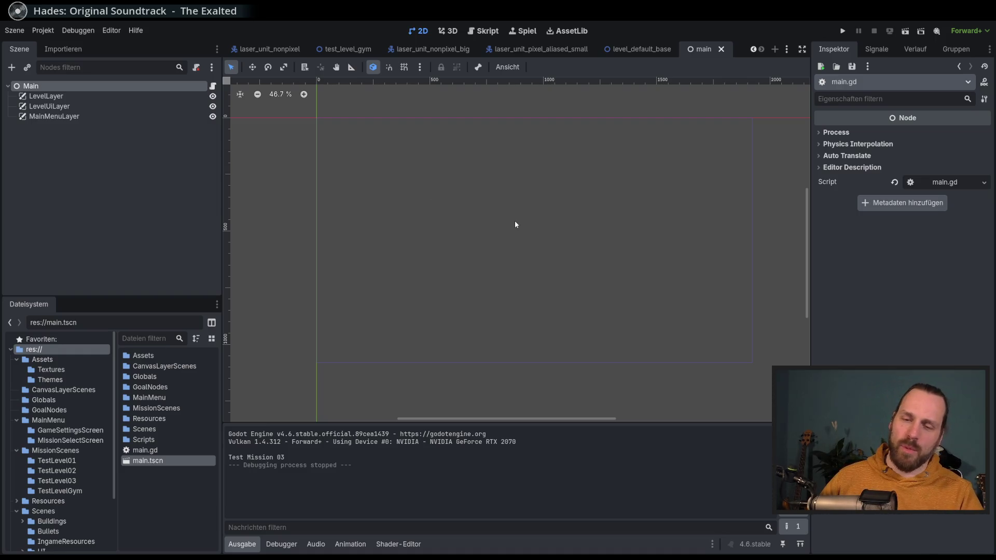
key(F5)
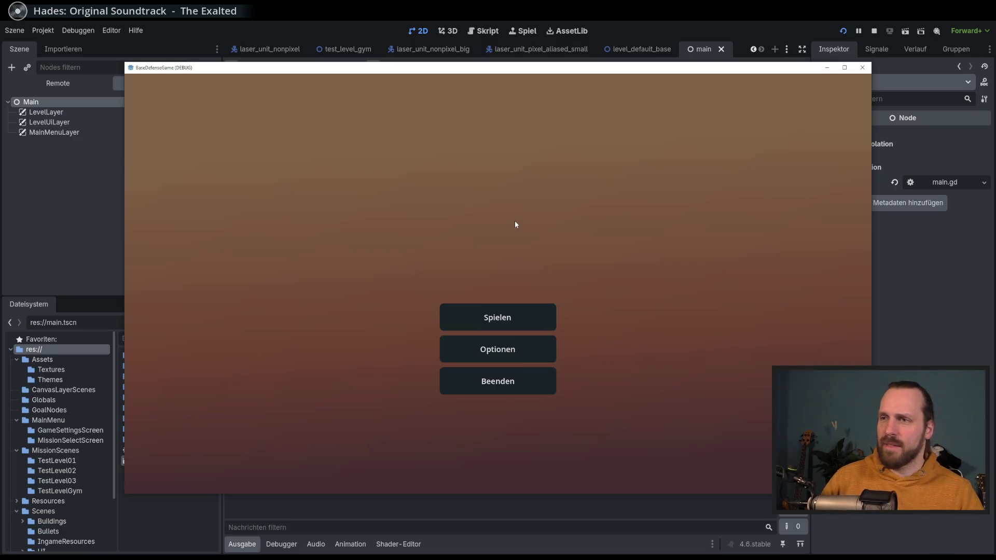
Compare Test Mission 02 and 01, start Test Mission 01 and dismiss the Los! message.
click(540, 323)
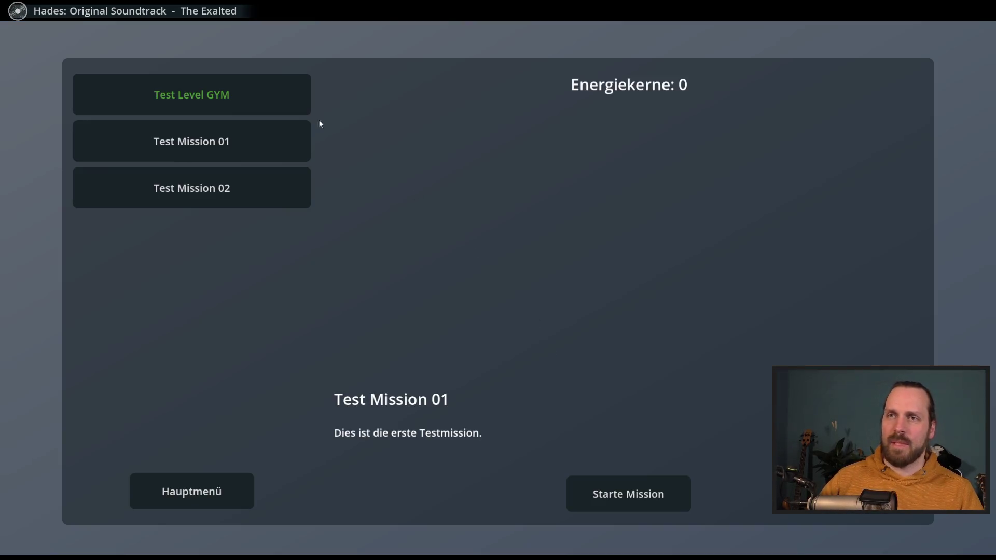
click(251, 205)
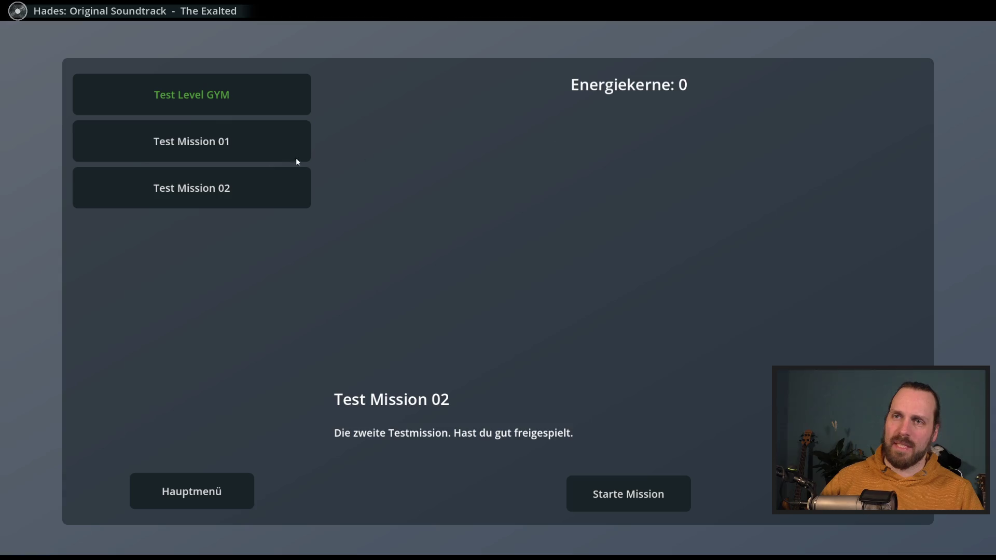
click(256, 156)
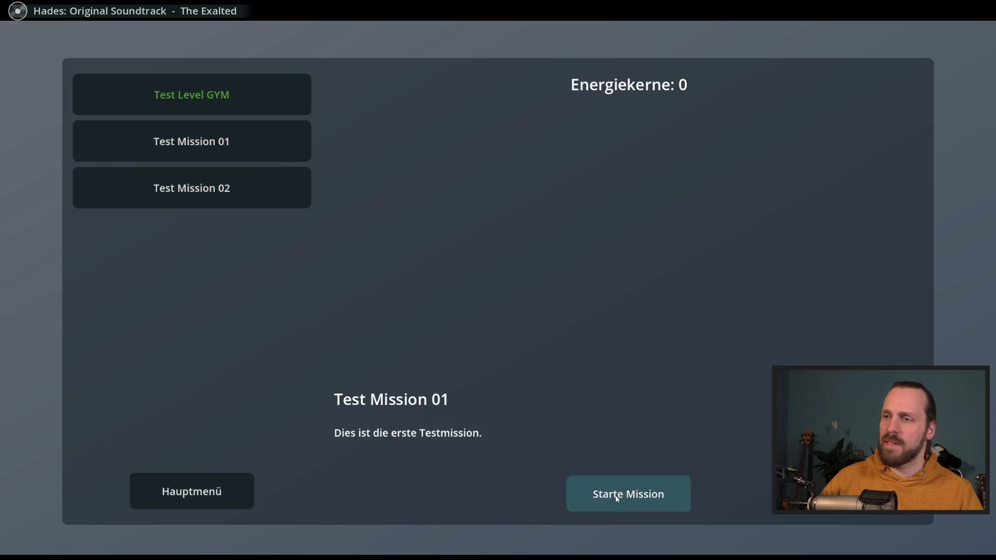
click(617, 499)
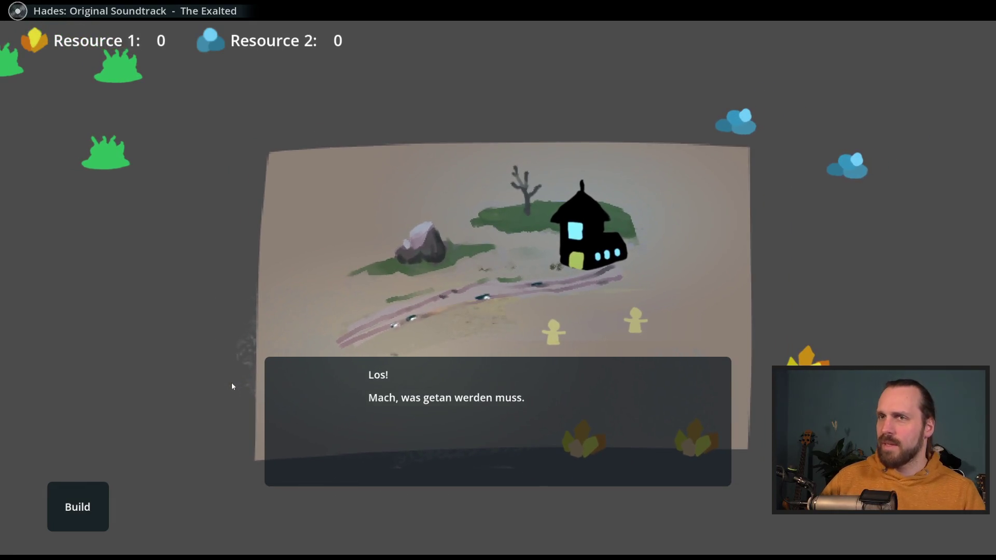
click(296, 391)
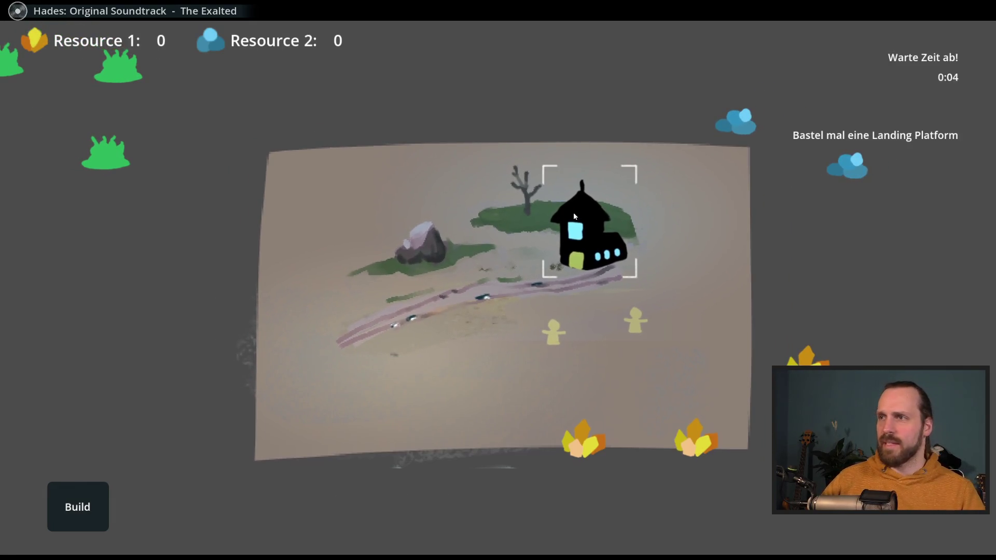
Build a Landing Platform on the map, dropping Resource 1 to 175.
scroll(574, 213, up, 3)
scroll(458, 288, down, 3)
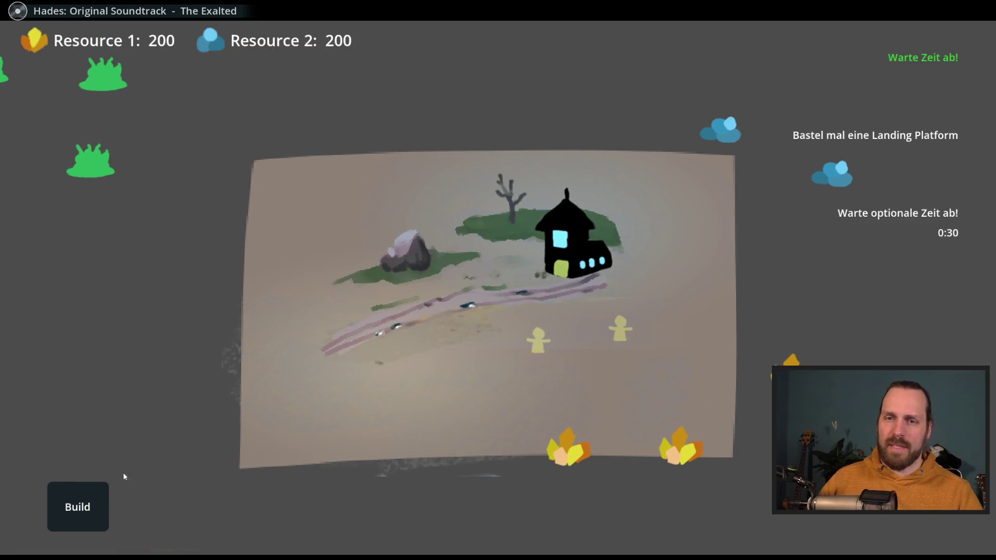
mouse_move(78, 507)
click(89, 433)
click(311, 332)
mouse_move(304, 334)
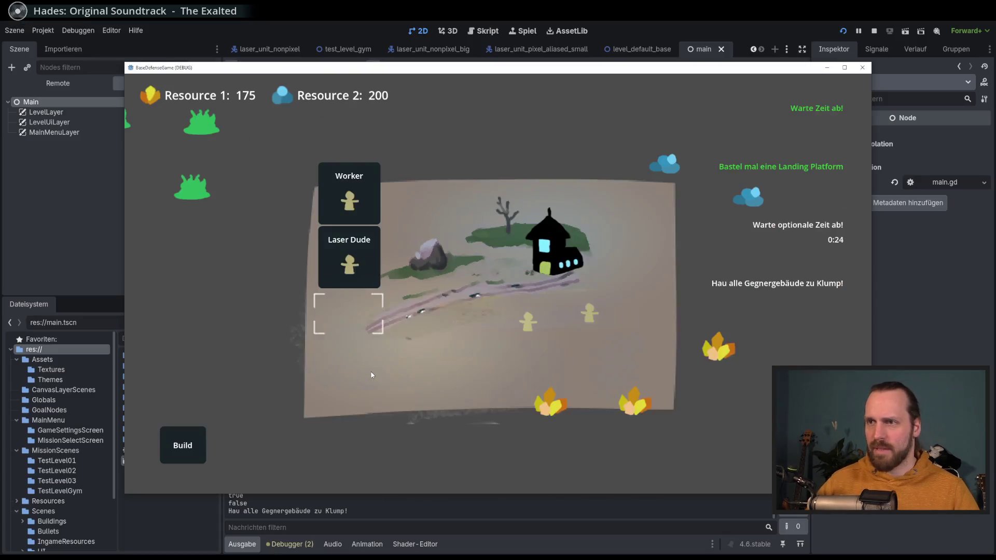
Stop the game, enable 'Spiel beim nächsten Start einbetten', and rerun it embedded in the editor.
click(863, 68)
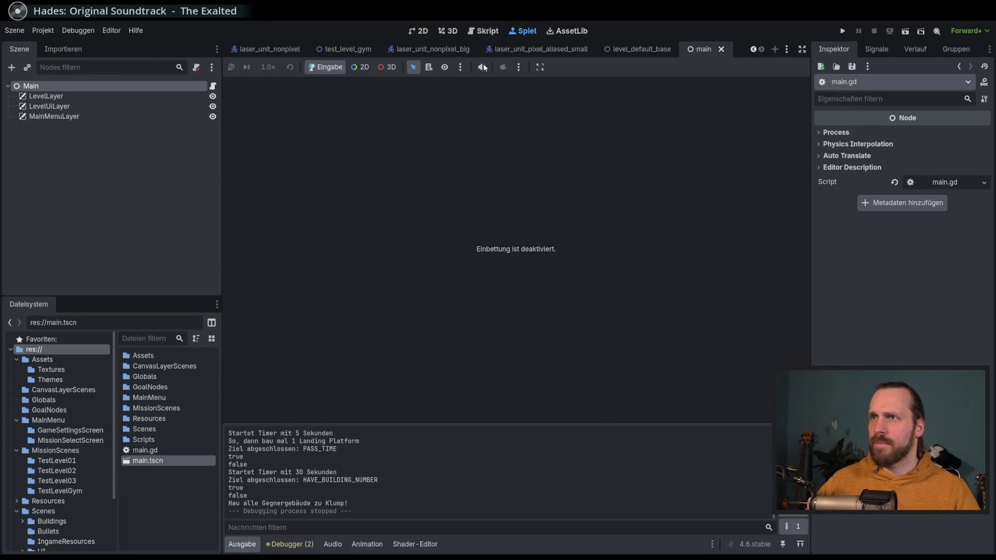
click(539, 67)
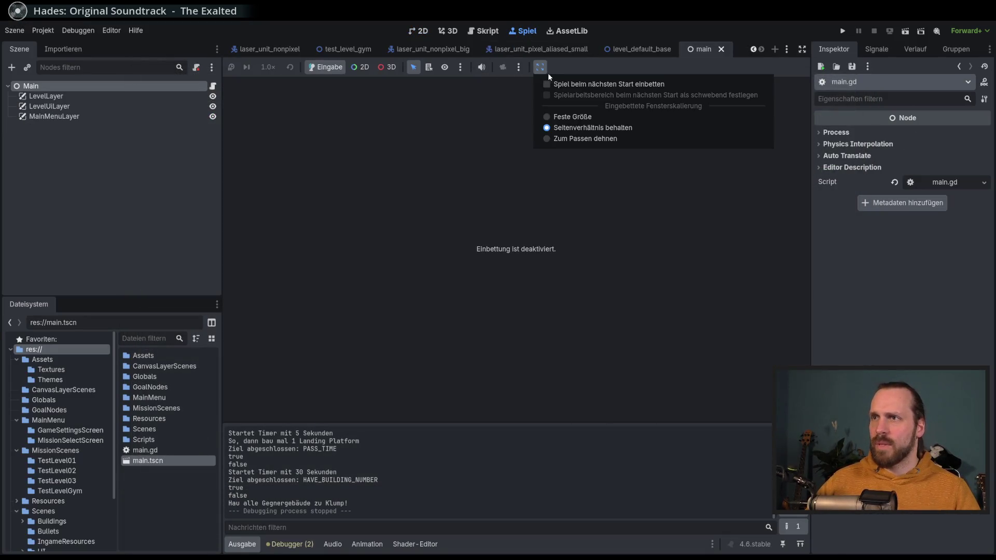
click(579, 78)
key(F5)
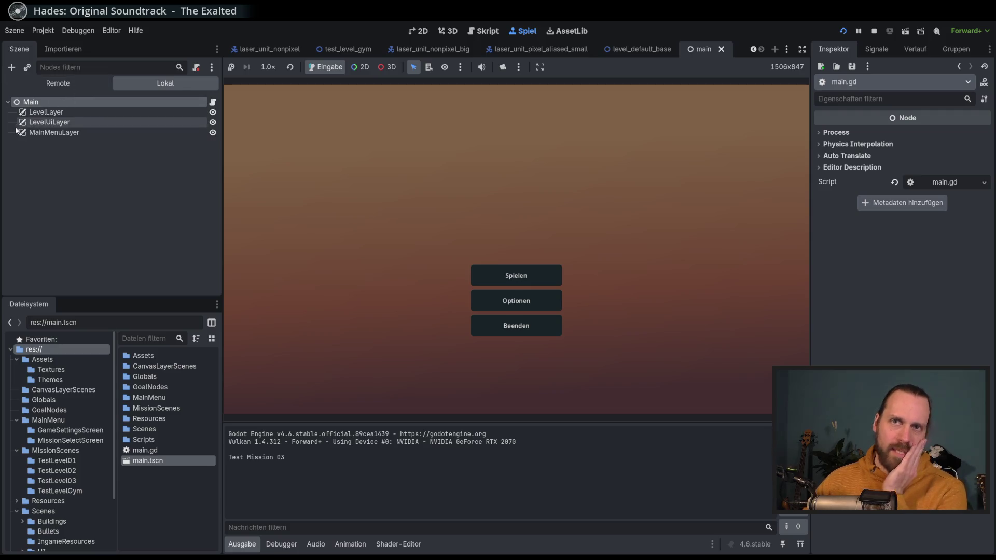
Browse MainMenuLayer, MainMenu and LevelSelectionScreen in the Remote scene tree, then collapse them.
click(52, 85)
click(19, 203)
click(26, 214)
click(30, 242)
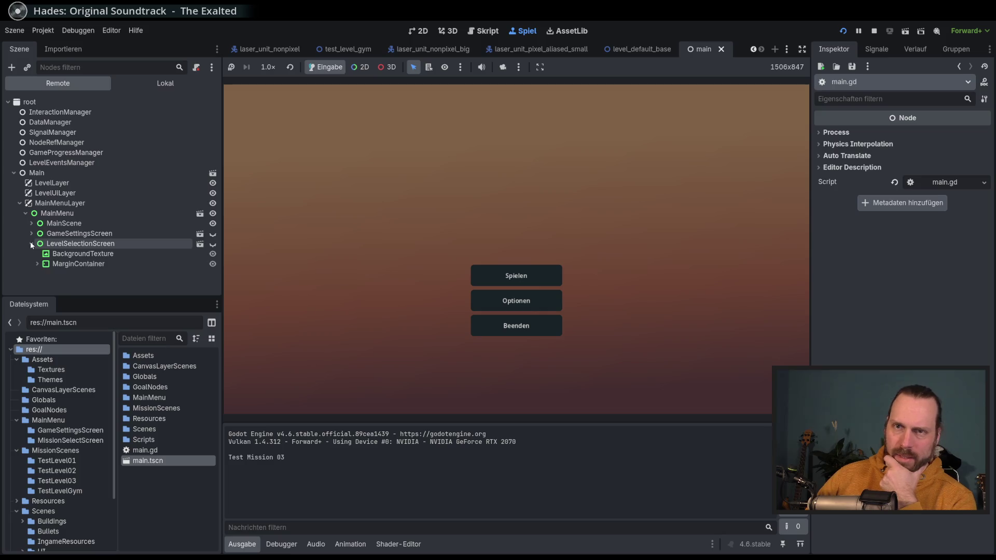
click(31, 241)
click(20, 203)
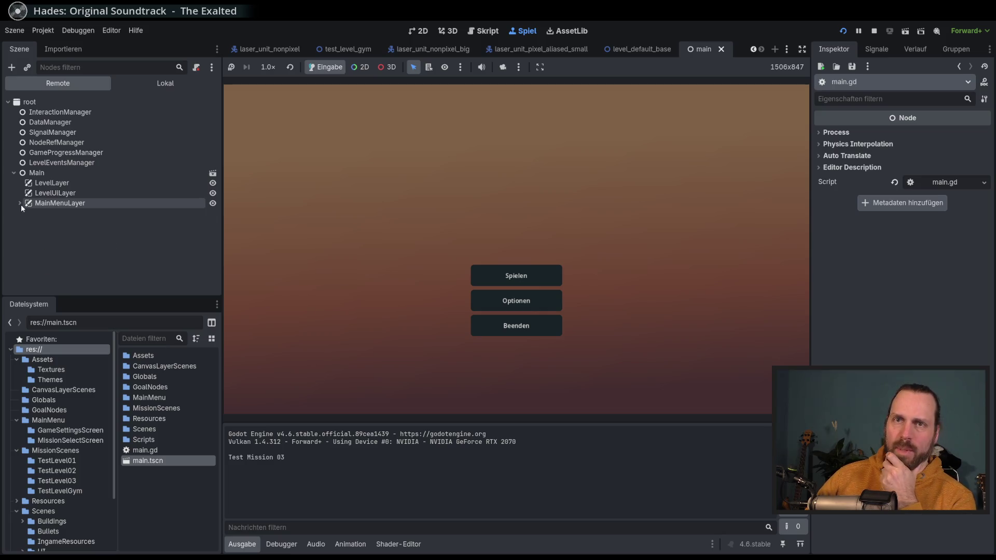
Start Test Level GYM from the level select and expand LevelLayer and LevelLayerContent remotely.
click(524, 284)
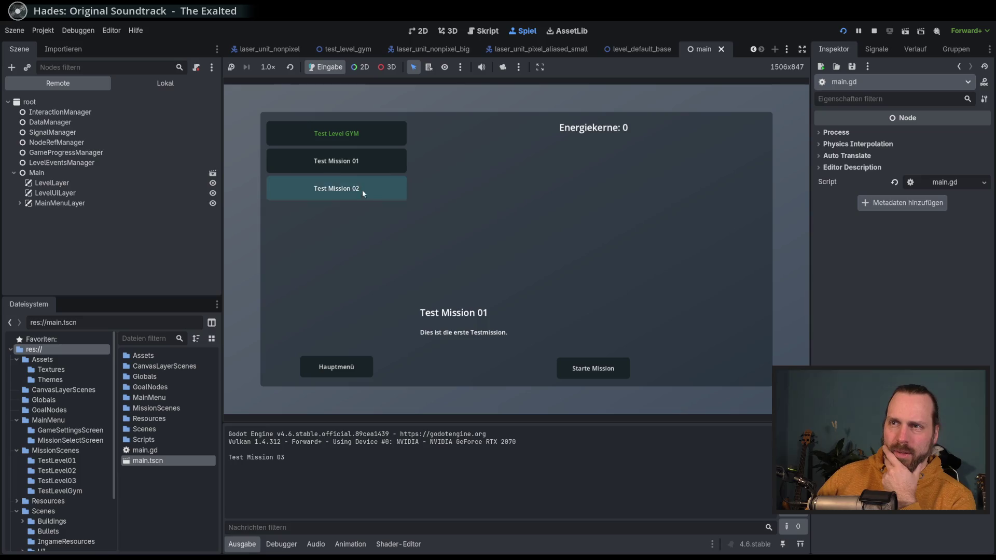
click(336, 133)
click(612, 366)
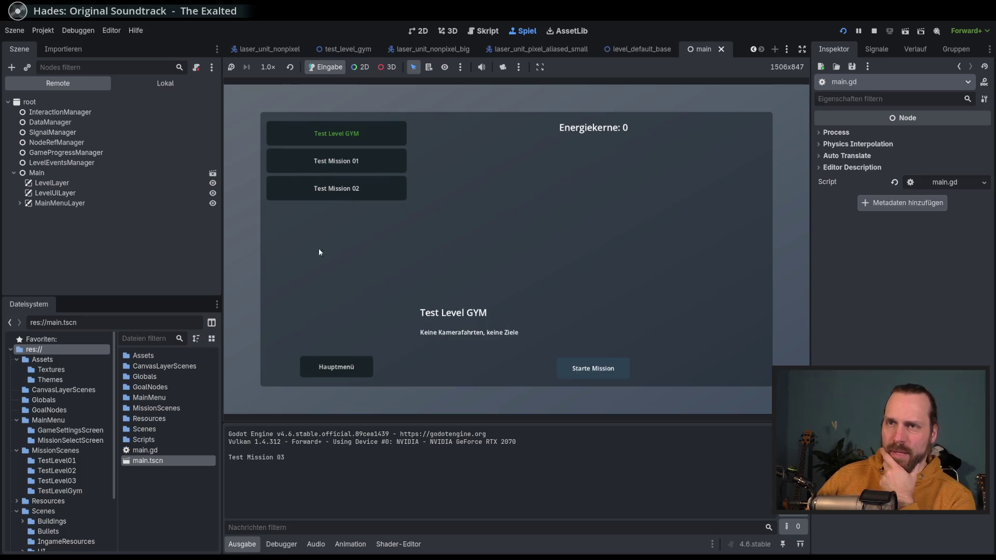
click(19, 182)
click(25, 193)
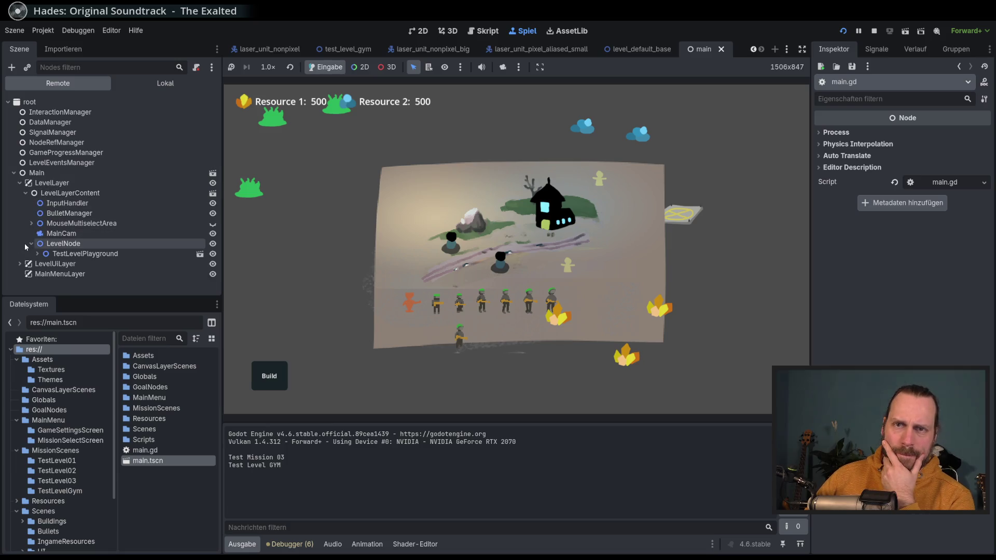
Expand LevelNode and TestLevelPlayground in the remote tree and select the Visuals node.
click(32, 244)
click(37, 254)
scroll(147, 247, down, 1)
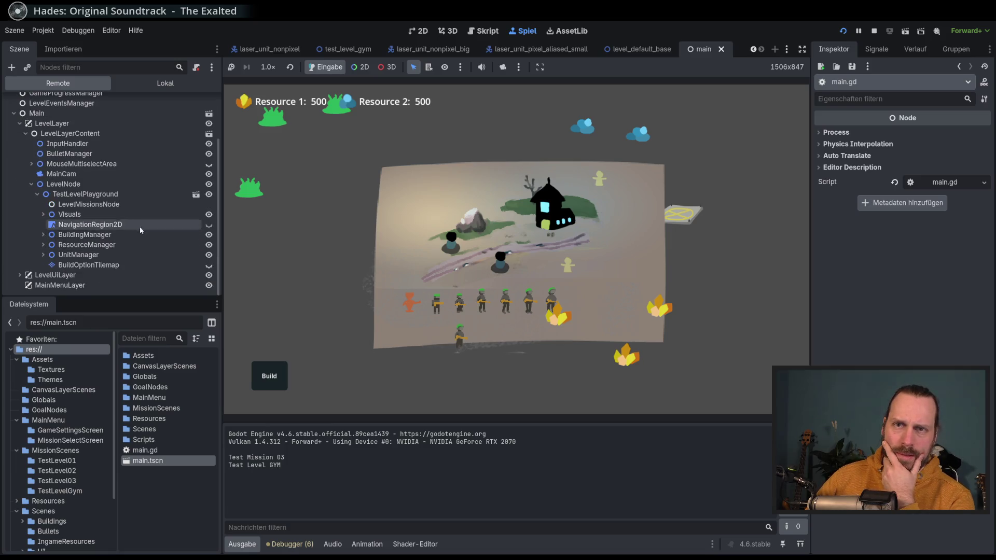
double_click(139, 227)
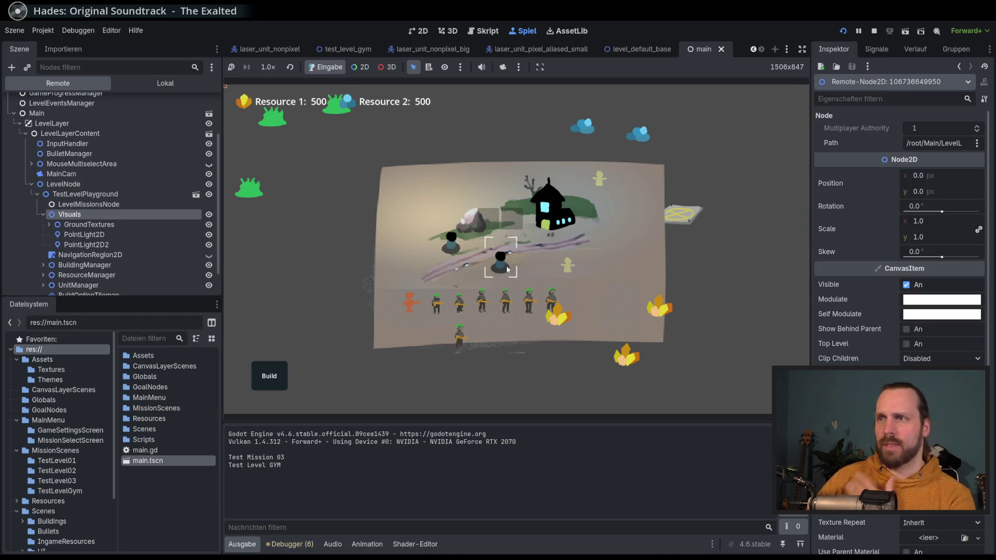
scroll(506, 265, up, 3)
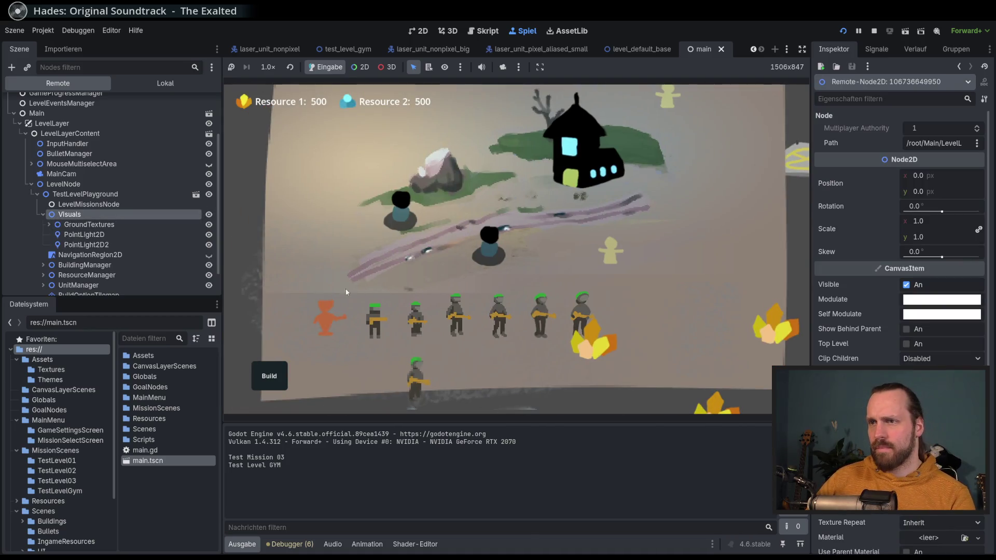
scroll(413, 270, down, 4)
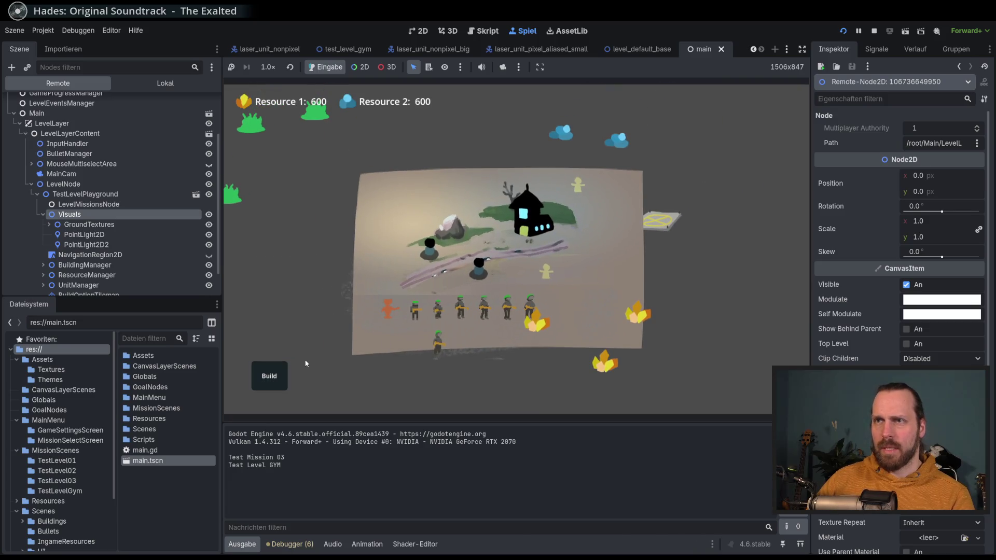
Build a Landing Platform at the map's left edge in the running game.
click(269, 376)
click(285, 328)
click(356, 257)
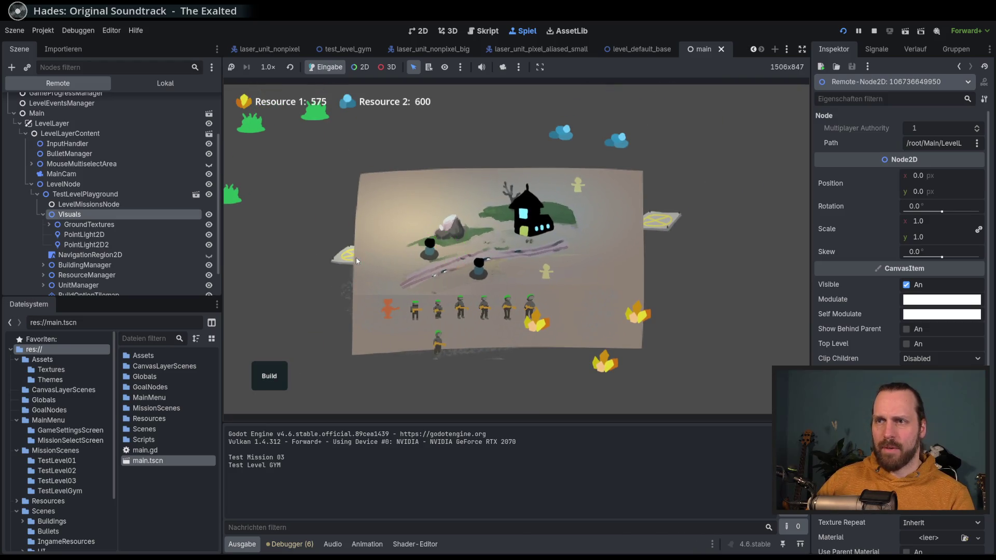
scroll(285, 260, up, 5)
scroll(320, 279, down, 3)
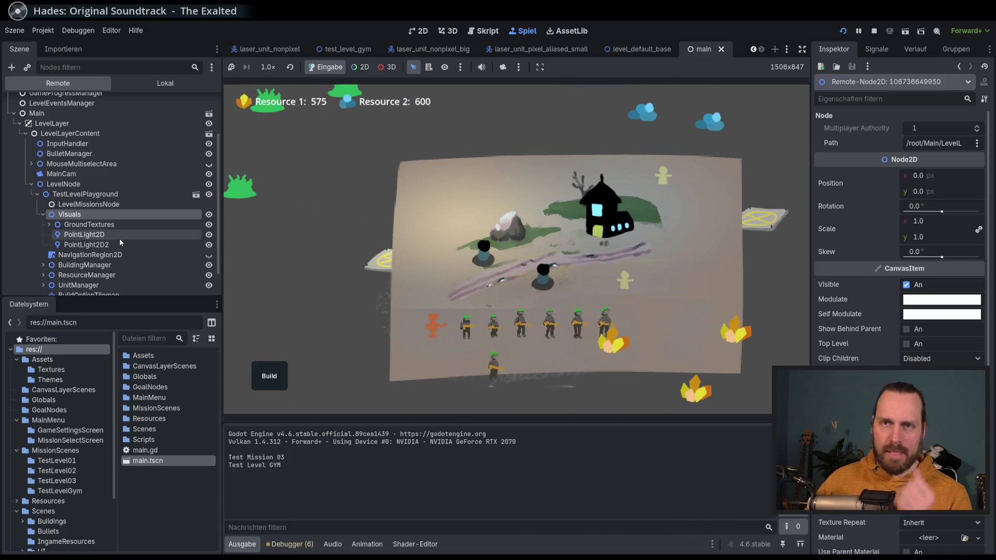
scroll(120, 238, down, 2)
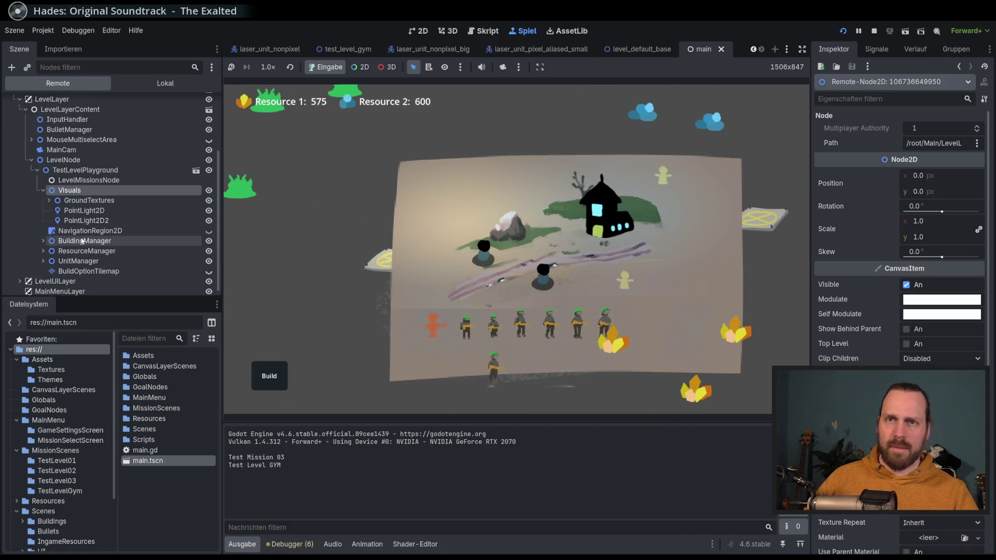
Inspect the static body building under BuildingManager, then the level's Visuals node.
click(43, 240)
scroll(104, 249, down, 3)
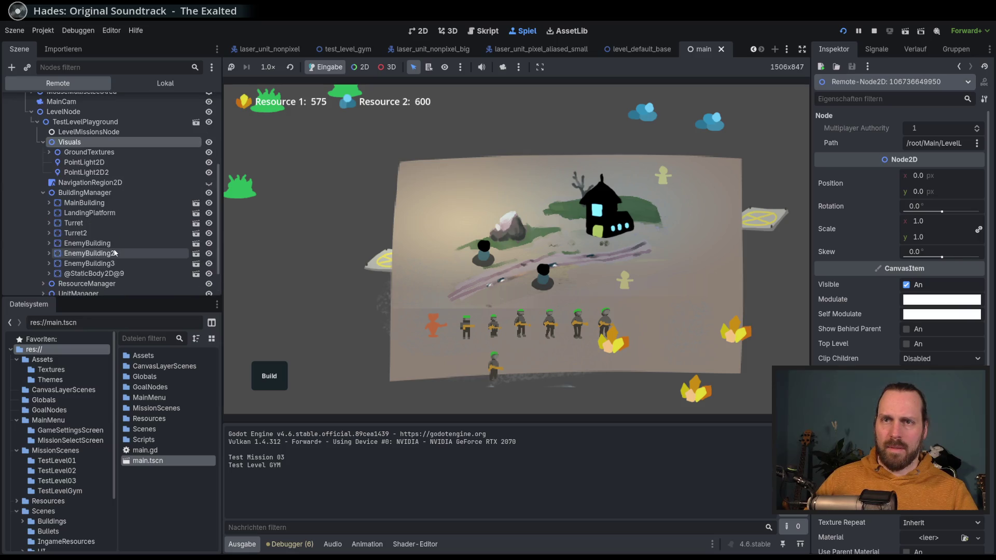
click(151, 274)
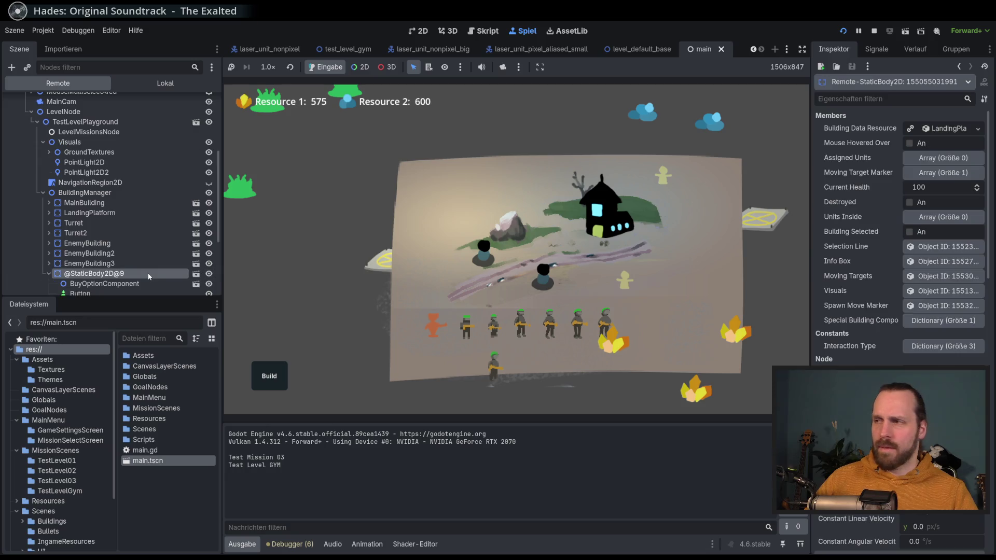
scroll(822, 325, down, 4)
scroll(847, 320, down, 8)
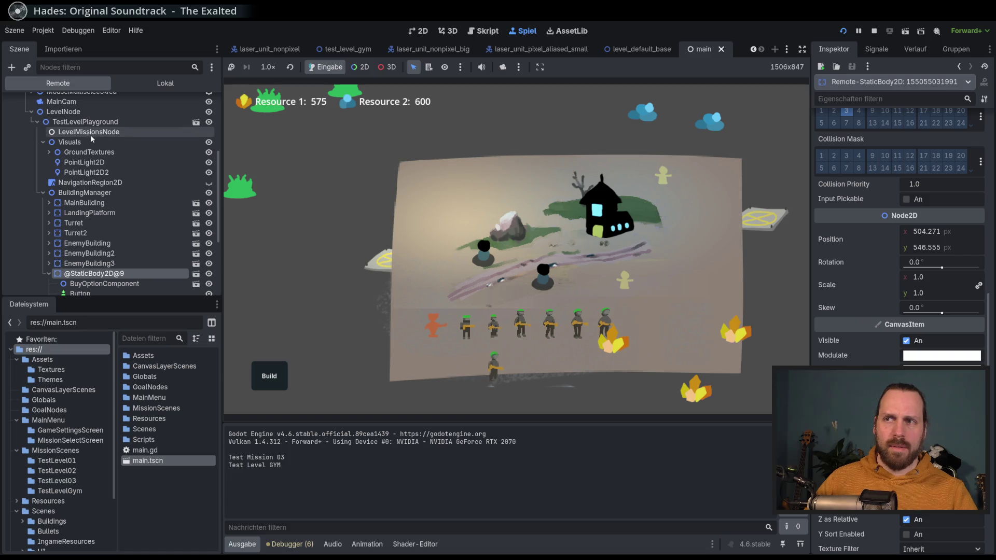
scroll(86, 156, up, 1)
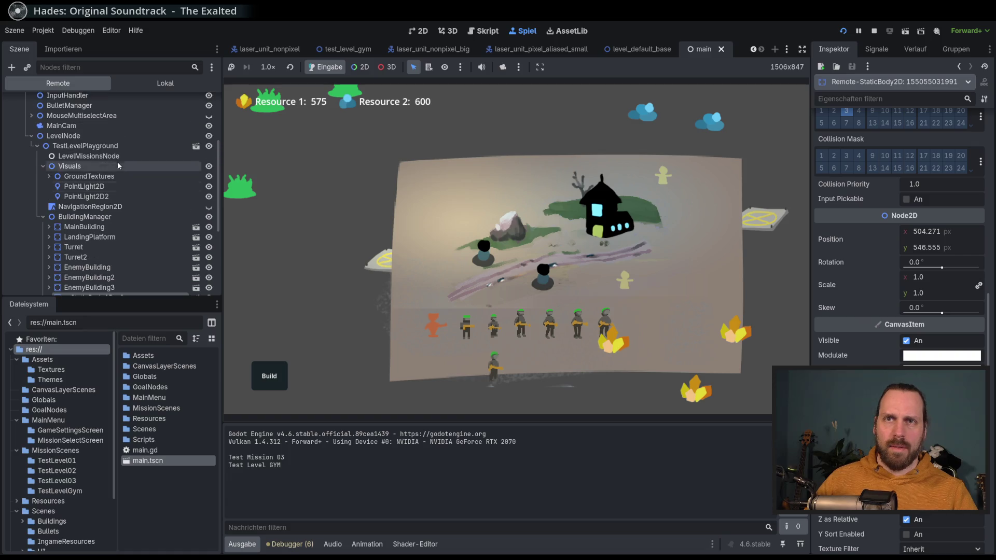
click(75, 167)
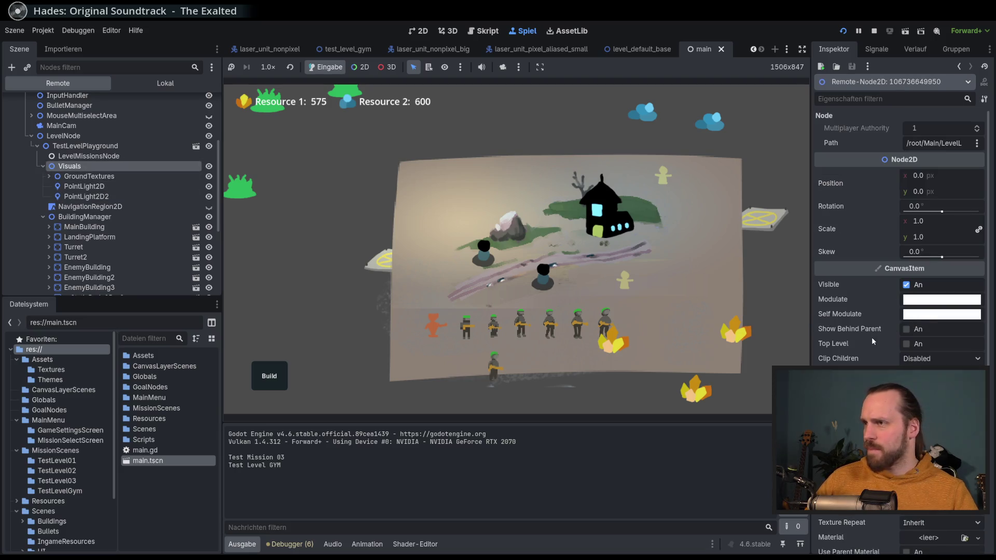
Turn off Visuals' relative Z ordering, lower its Z Index to -10, then stop the game.
scroll(882, 348, down, 5)
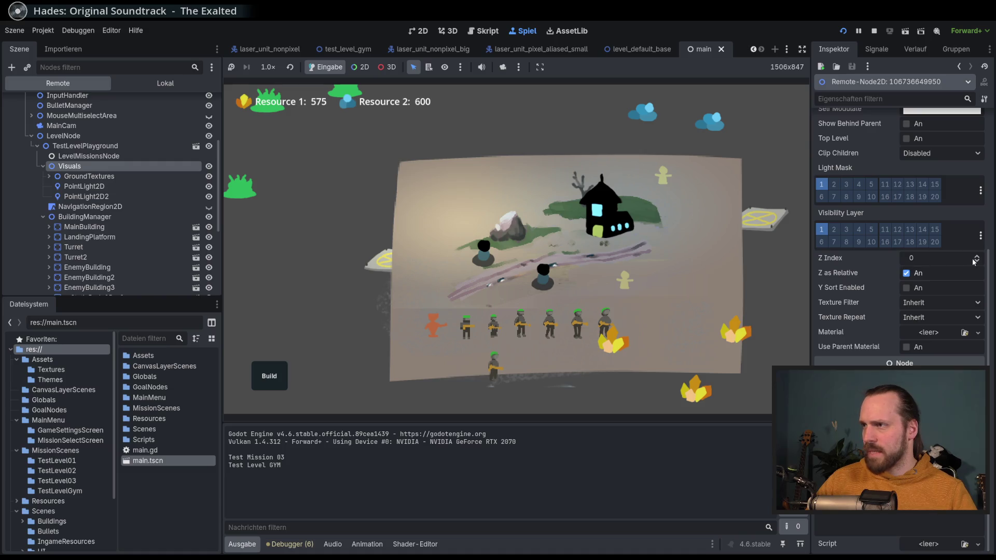
click(907, 274)
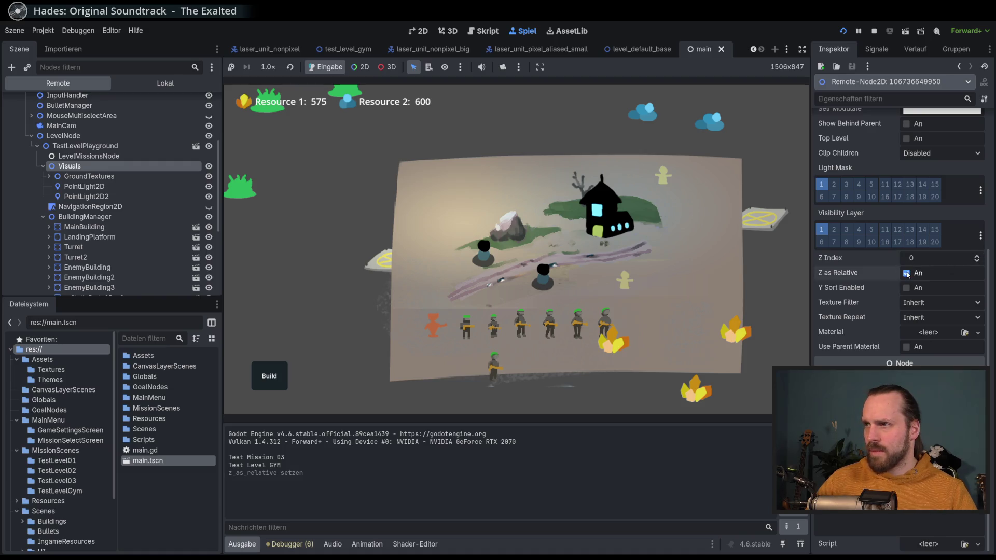
click(978, 263)
click(978, 257)
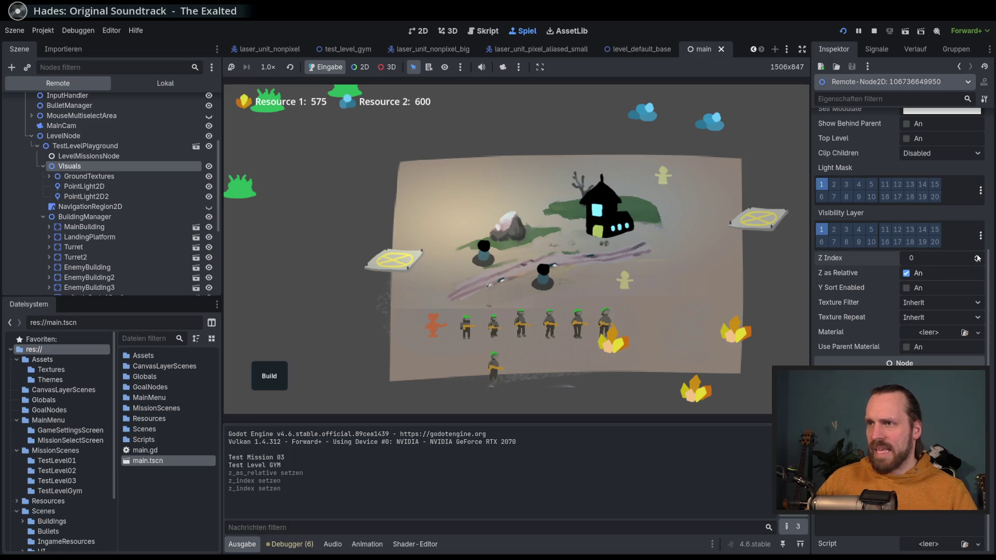
click(978, 263)
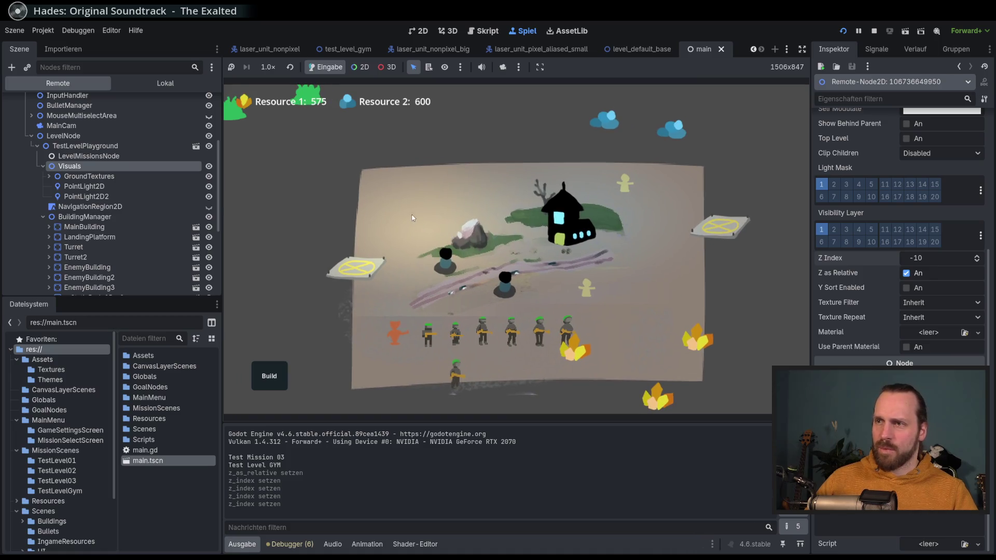
scroll(441, 228, up, 2)
scroll(467, 239, down, 3)
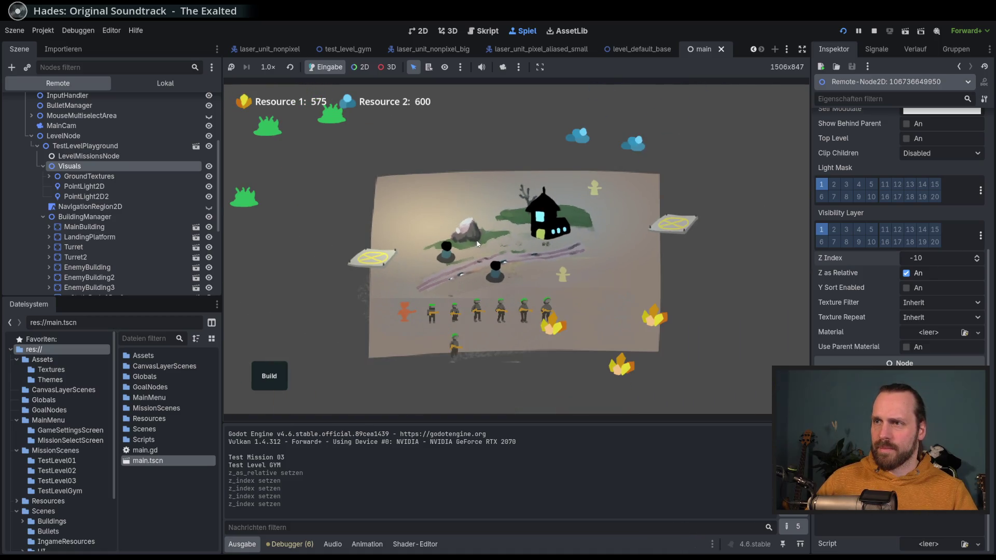
click(876, 31)
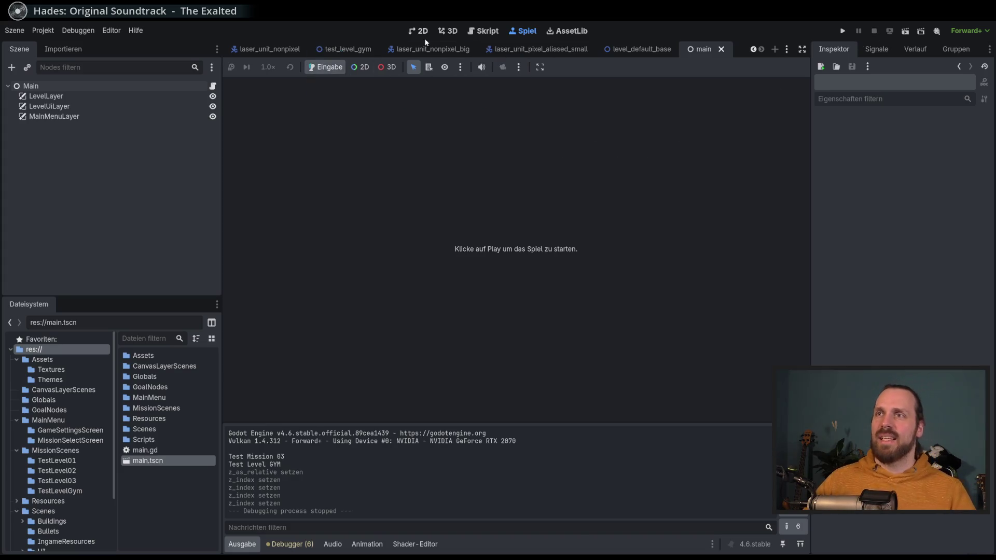
Back in the 2D editor, browse the CanvasLayerScenes folder and open level_ui_content.tscn.
click(423, 33)
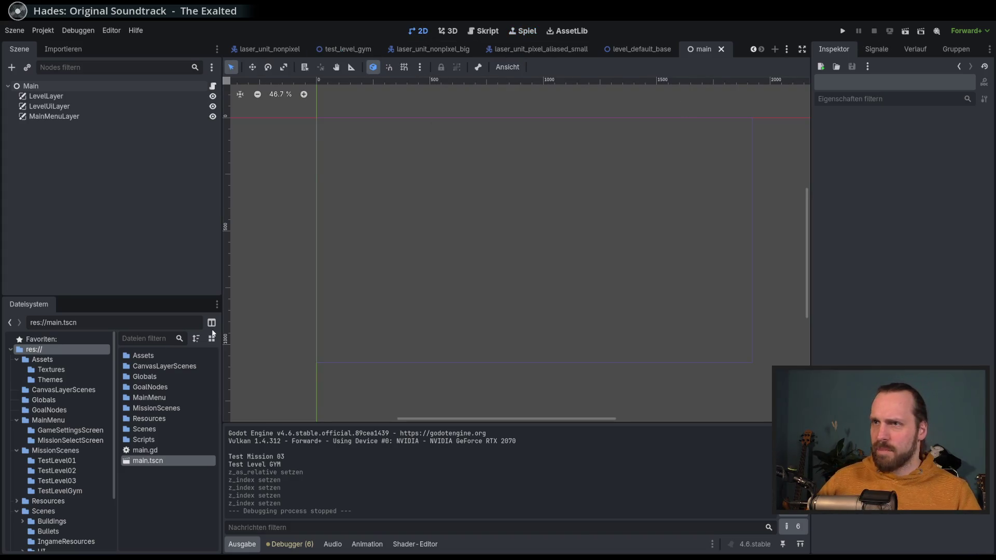
scroll(60, 457, down, 3)
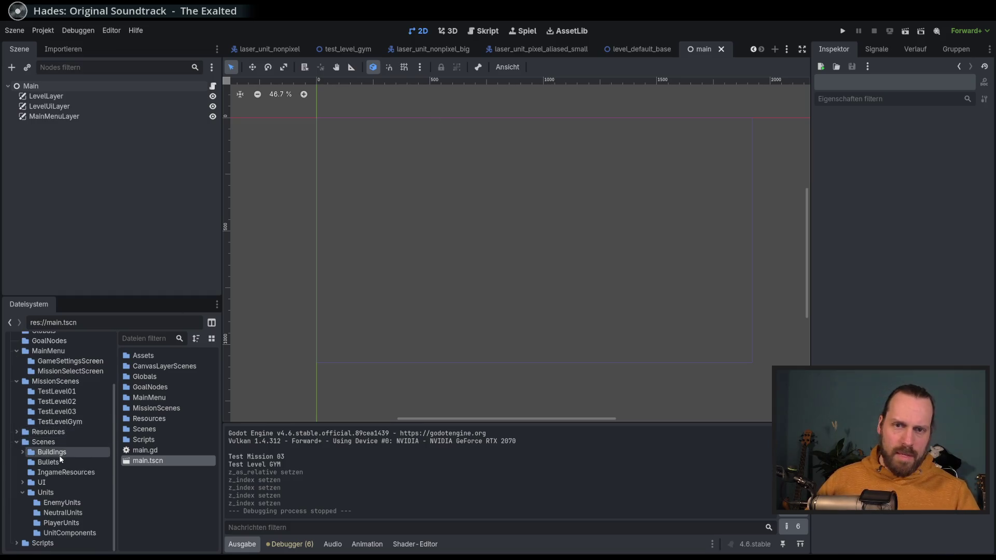
scroll(59, 455, up, 3)
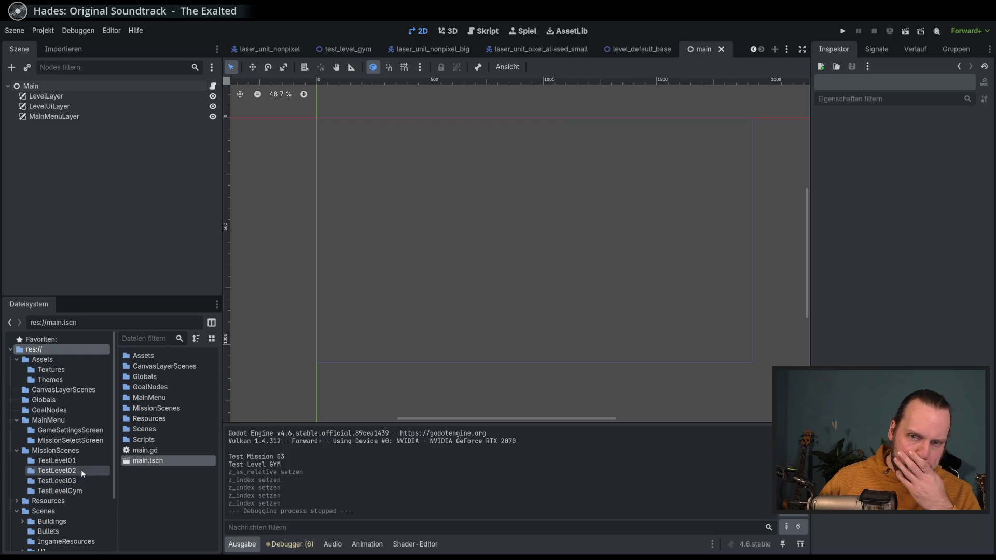
scroll(107, 497, down, 2)
scroll(107, 483, down, 3)
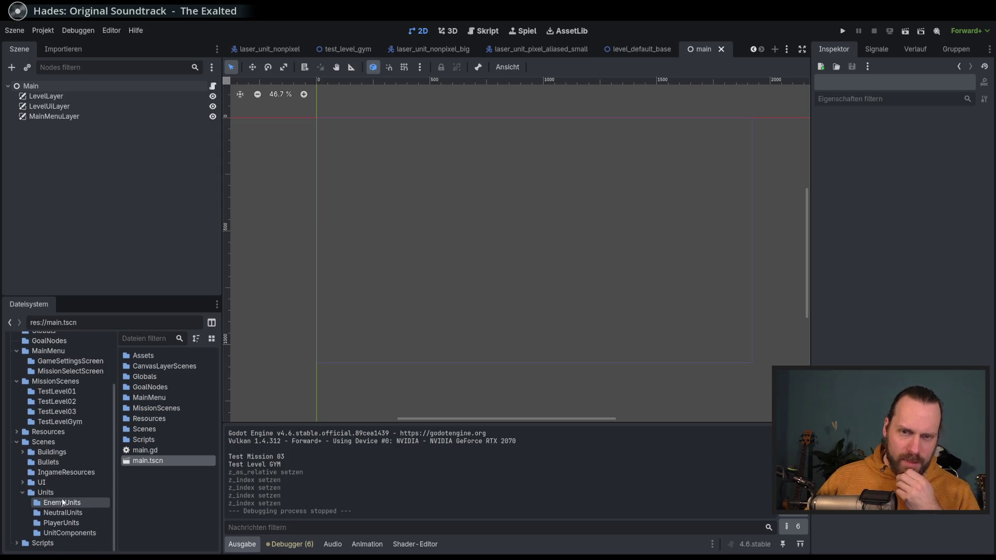
scroll(88, 488, up, 5)
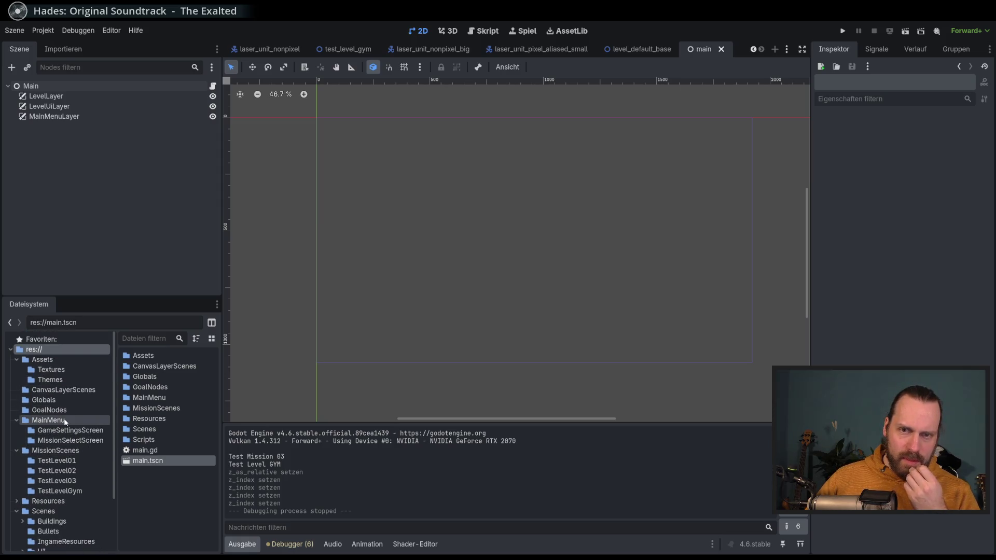
click(72, 393)
double_click(173, 377)
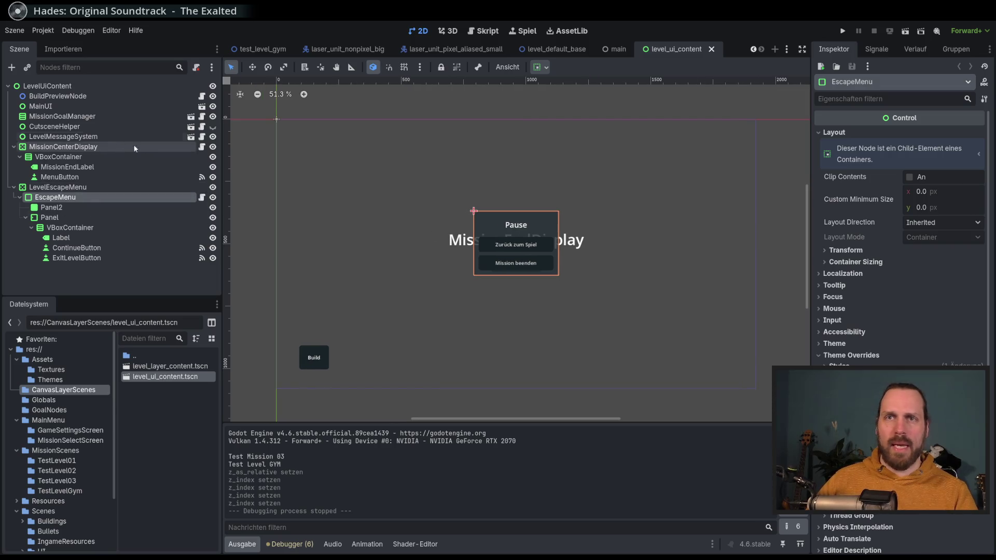
Open the LevelUI scene from MainUI, peek into InventoryDisplay, and return to level_ui_content.
click(201, 106)
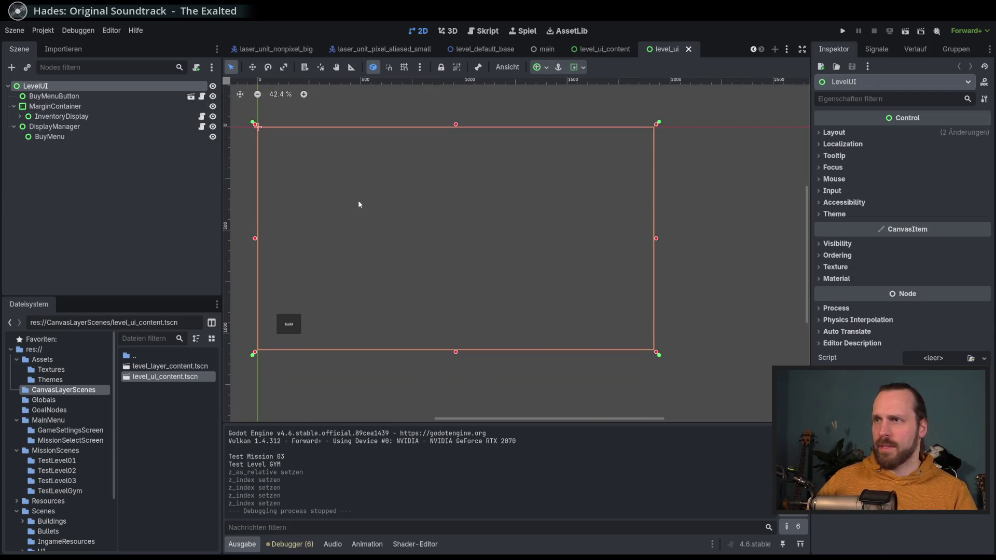
scroll(373, 194, down, 3)
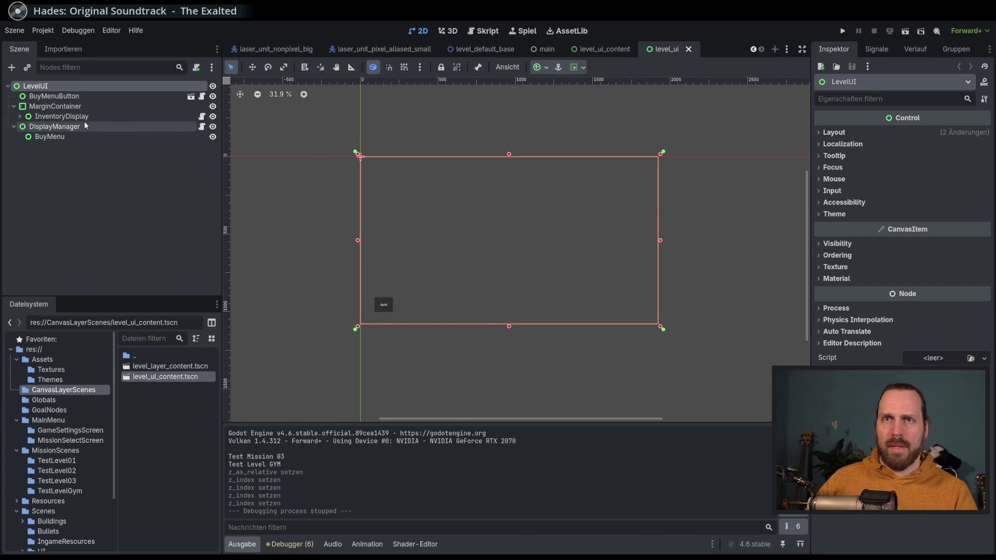
click(20, 116)
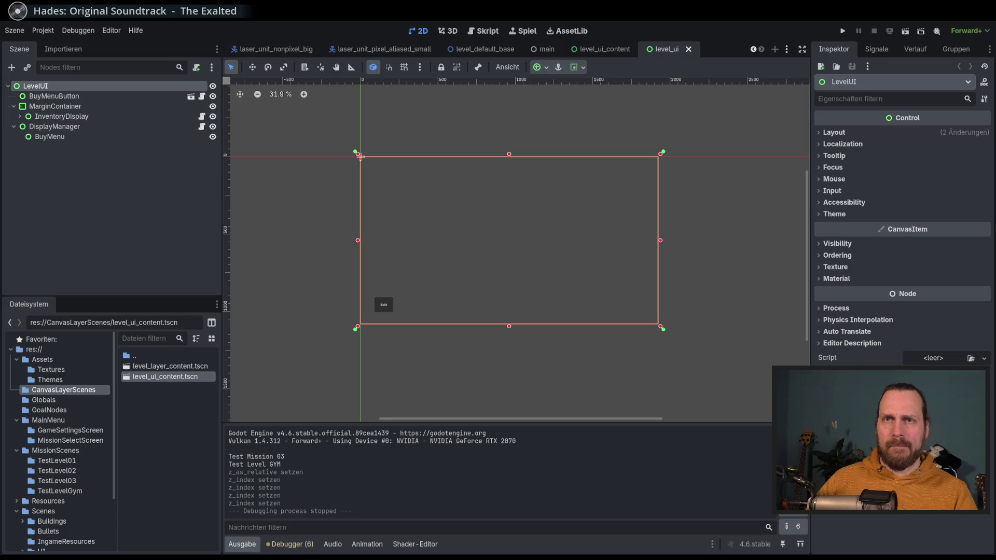
click(20, 117)
click(602, 49)
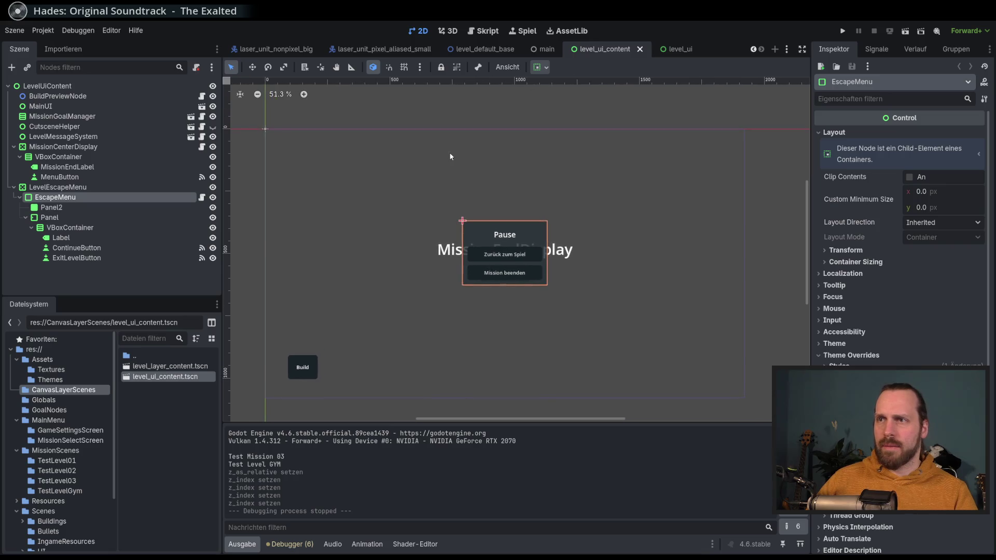
click(670, 50)
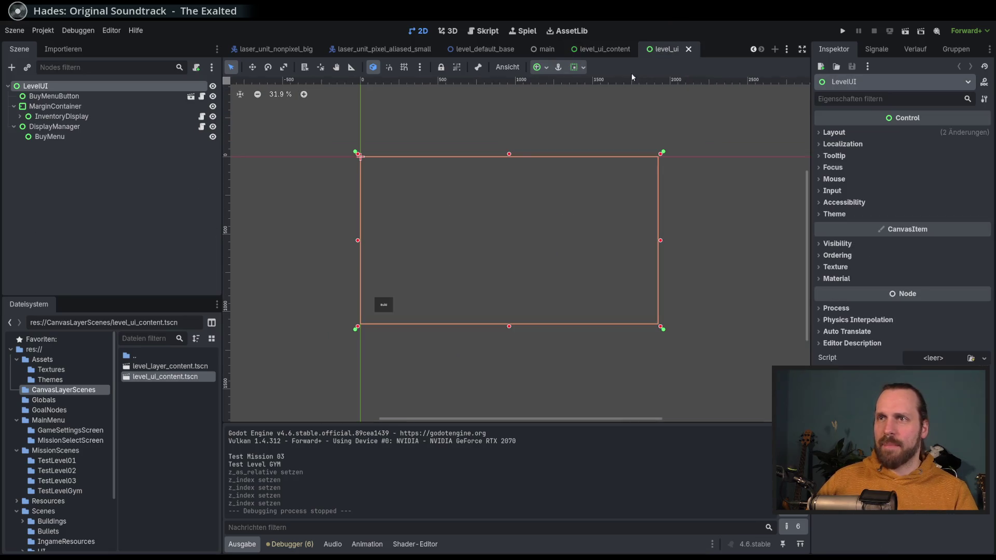
scroll(441, 132, up, 2)
mouse_move(537, 52)
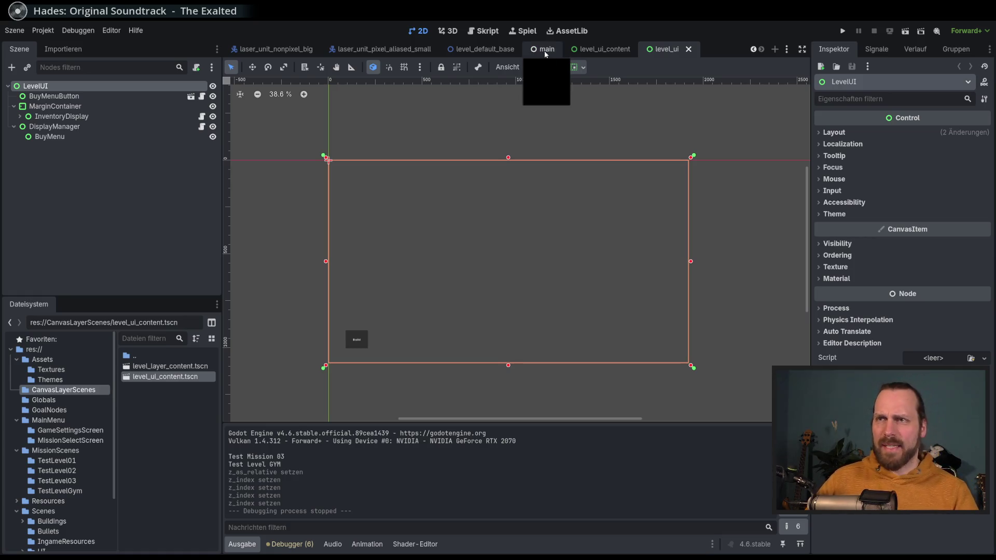
click(602, 49)
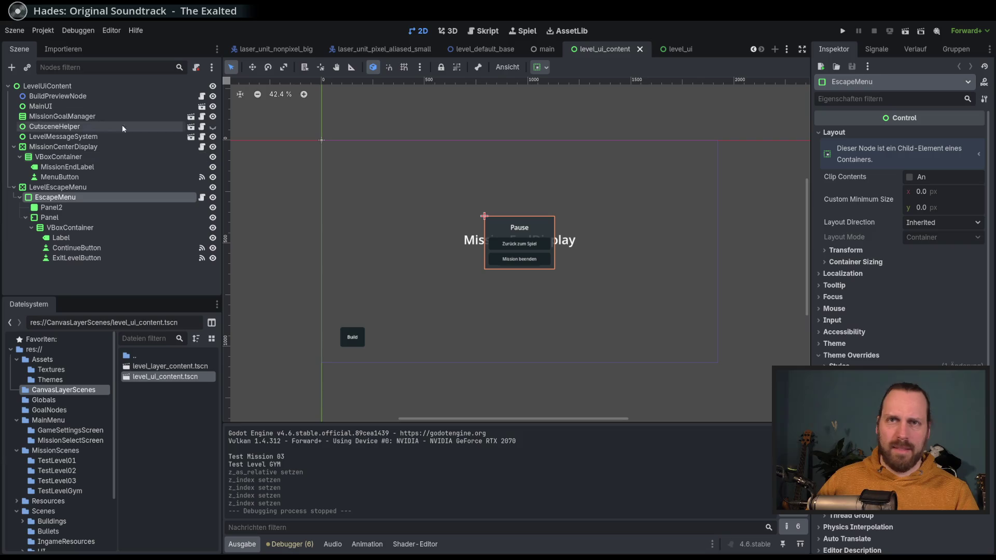
Toggle CutsceneHelper's visibility to preview the letterbox bars, leave it hidden, and open its script.
click(212, 127)
click(213, 128)
click(213, 127)
click(213, 127)
click(213, 127)
click(213, 127)
click(213, 128)
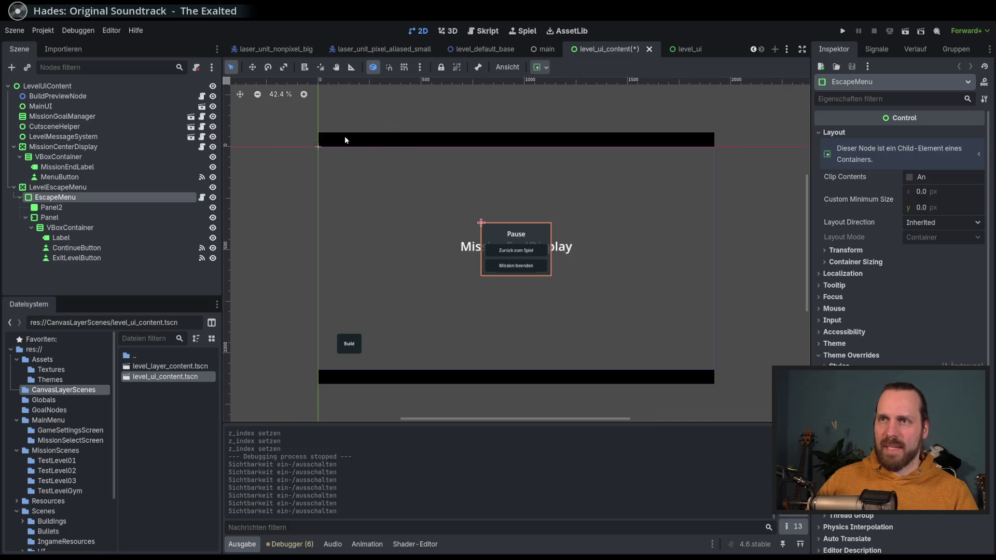
click(213, 127)
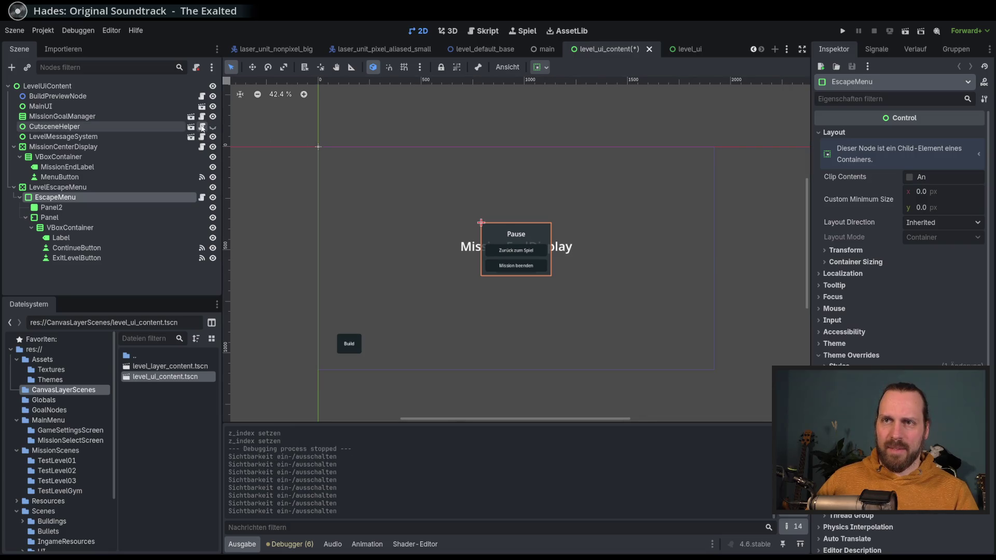
click(202, 127)
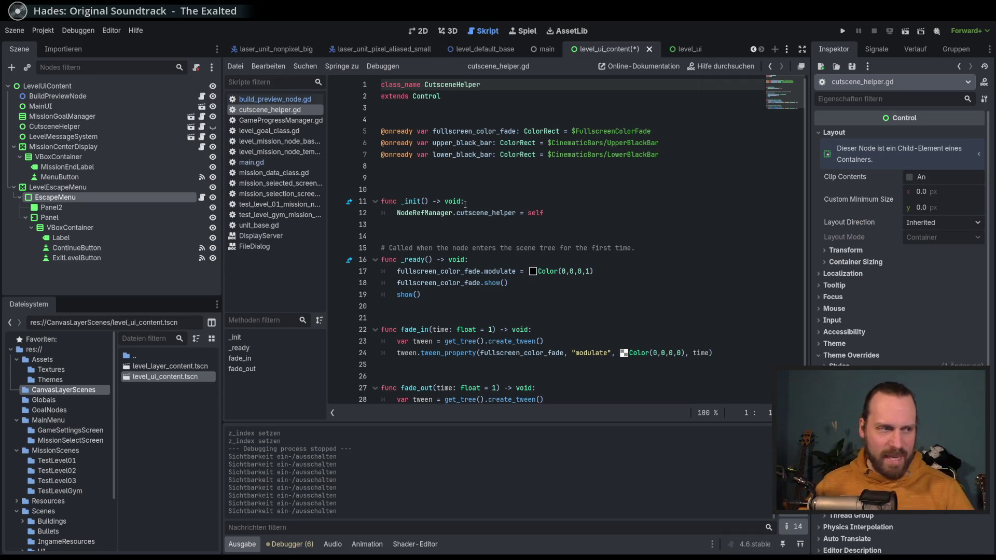
Review the _ready and fade_in tween lines in cutscene_helper.gd.
scroll(789, 105, down, 1)
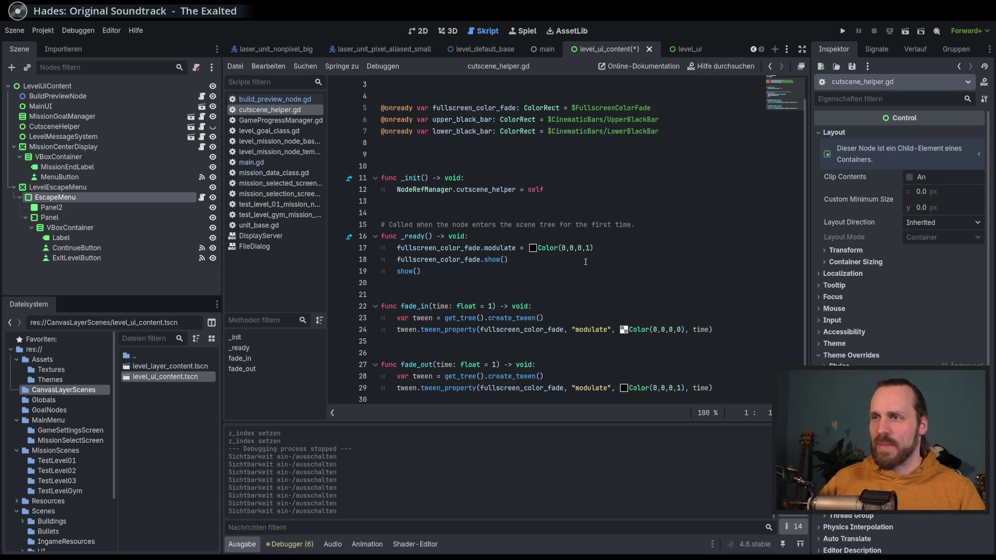
click(550, 260)
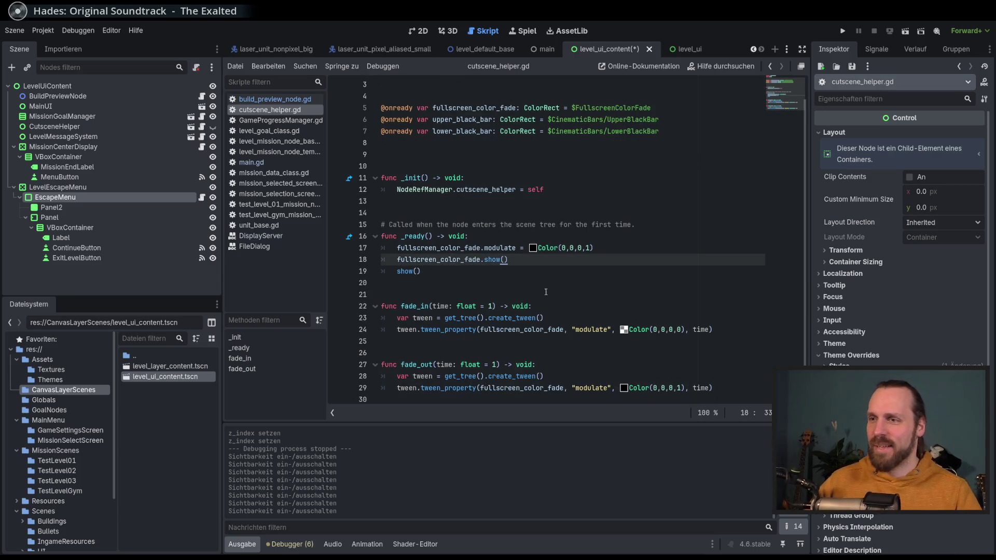
key(Down)
key(Down)
key(Down)
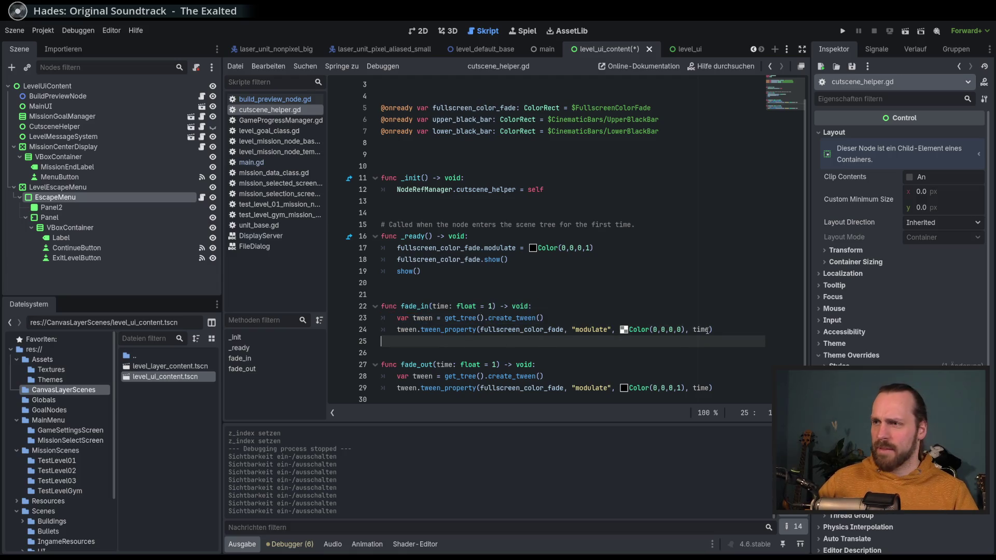
click(709, 330)
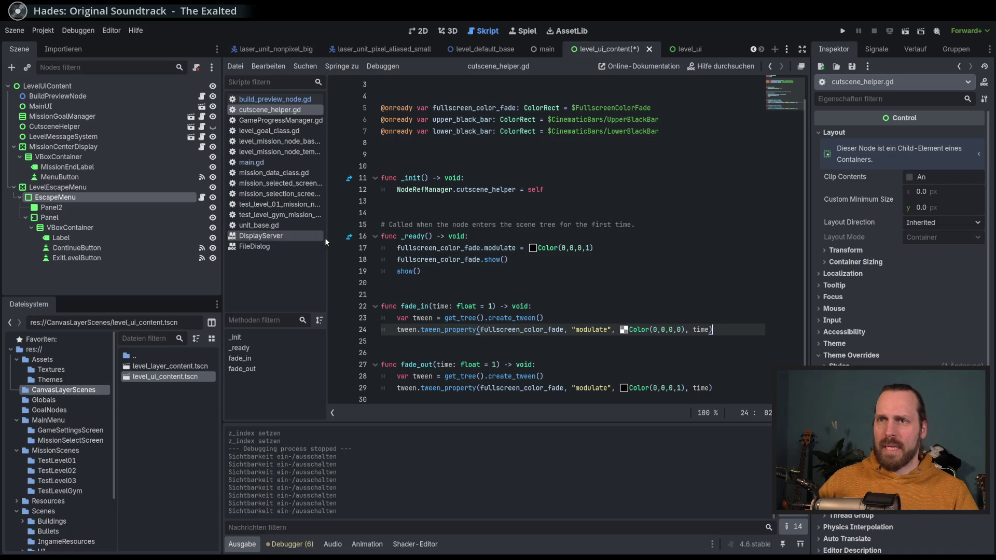
Select LevelEscapeMenu and show level_ui_content in the 2D canvas.
scroll(495, 215, up, 1)
scroll(505, 230, down, 1)
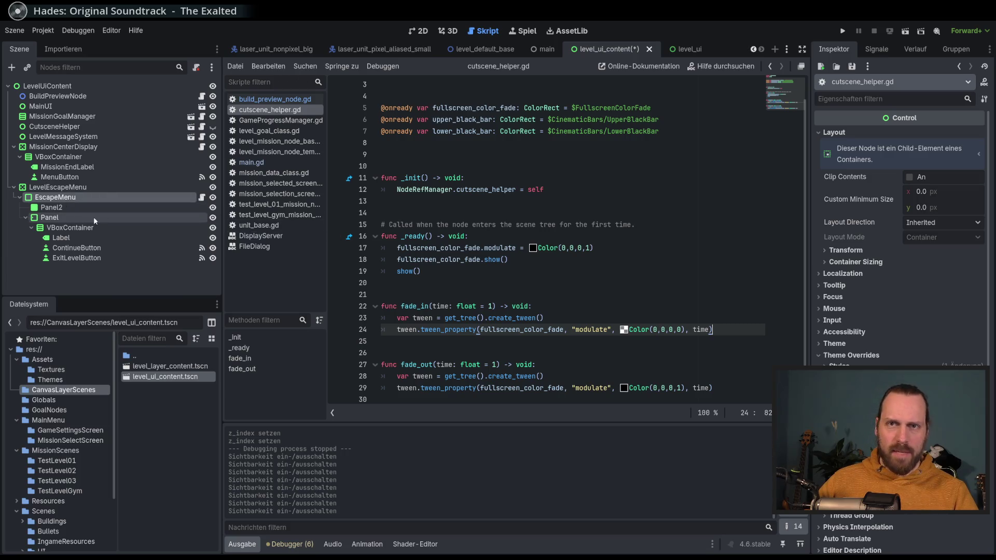
click(125, 187)
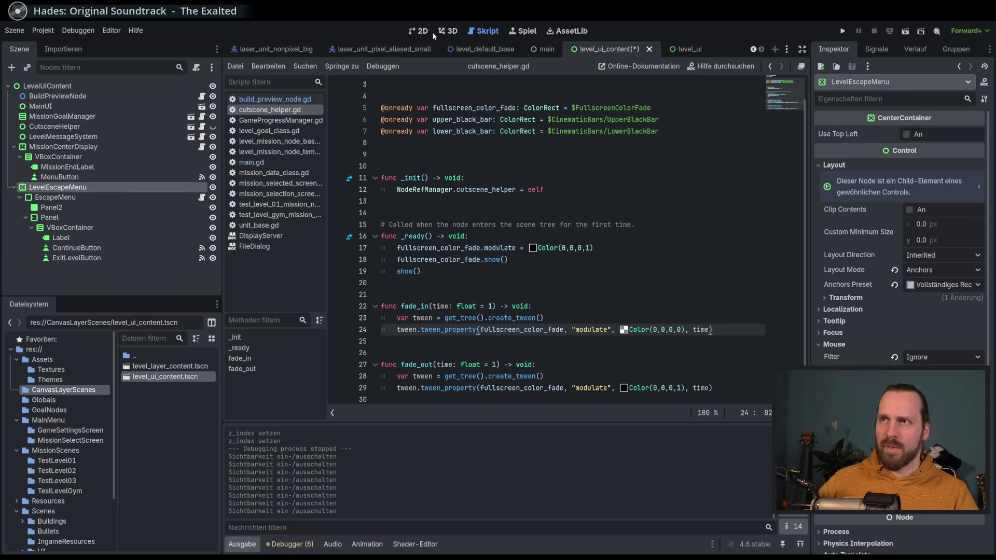
click(419, 30)
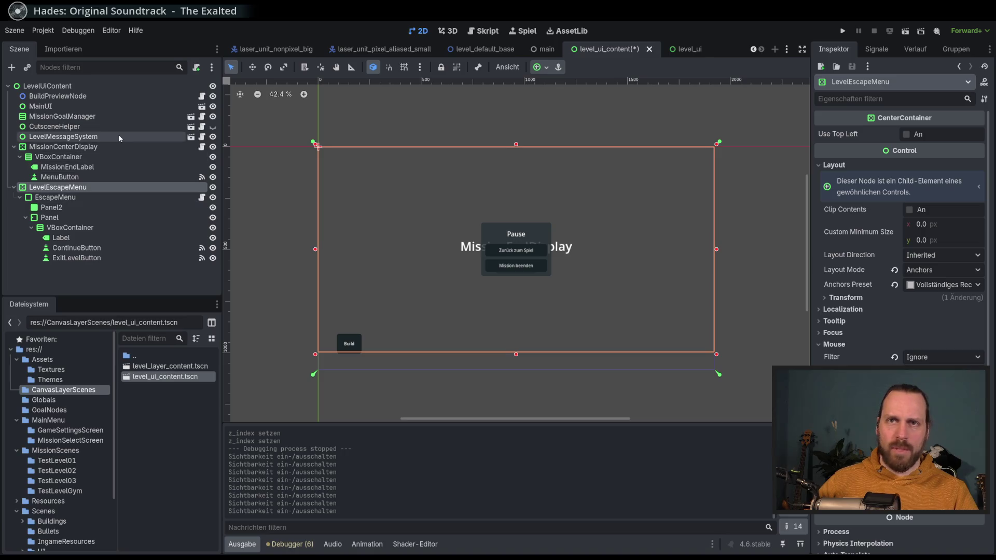
Toggle MainUI's visibility on and off several times, leaving it visible.
click(200, 107)
click(213, 106)
click(213, 107)
click(213, 106)
click(213, 107)
click(214, 107)
click(213, 107)
click(213, 106)
click(213, 106)
click(213, 106)
In the level_ui scene, inspect BuyMenuButton, MarginContainer and LevelUI, then start attaching a script to LevelUI.
key(ctrl+Tab)
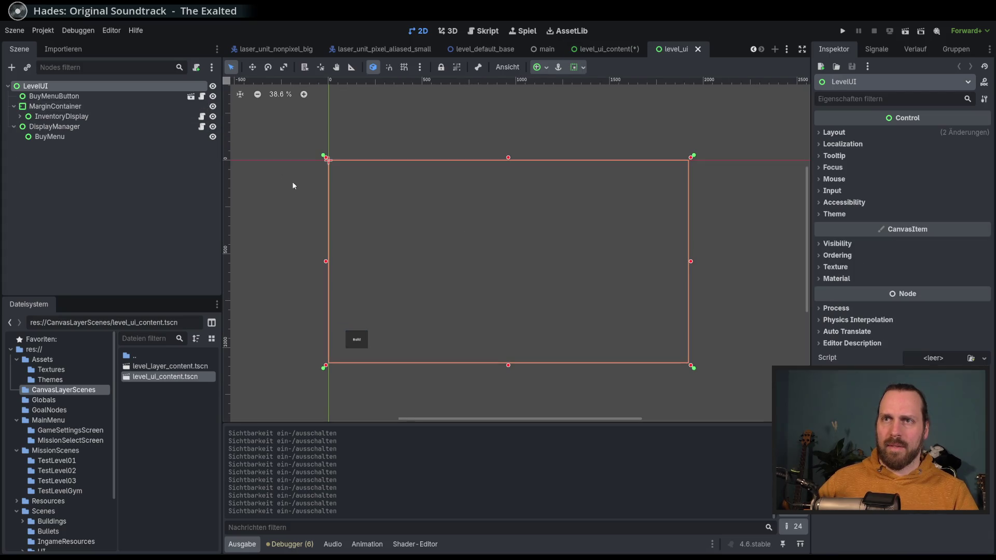
click(54, 96)
click(35, 86)
click(100, 100)
click(90, 105)
click(86, 85)
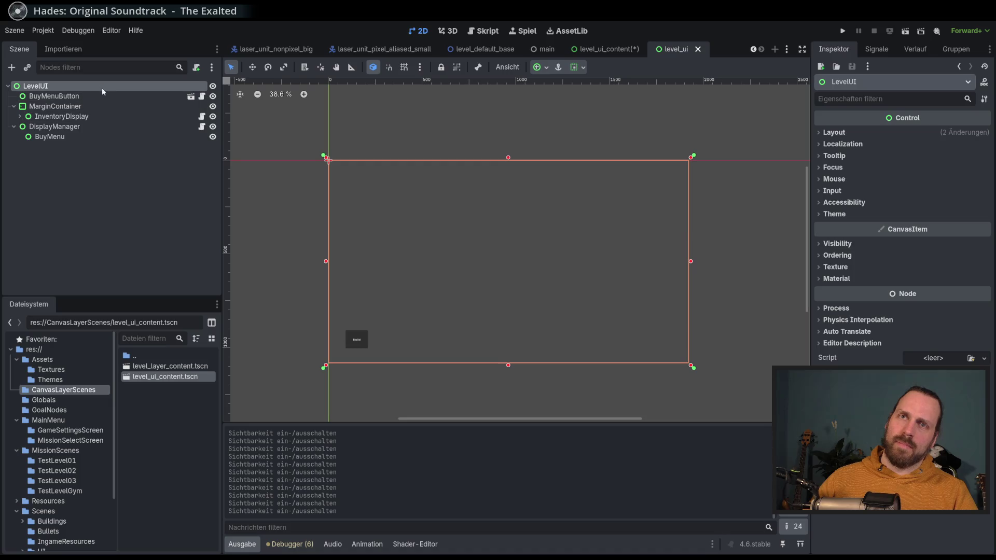
scroll(371, 155, up, 2)
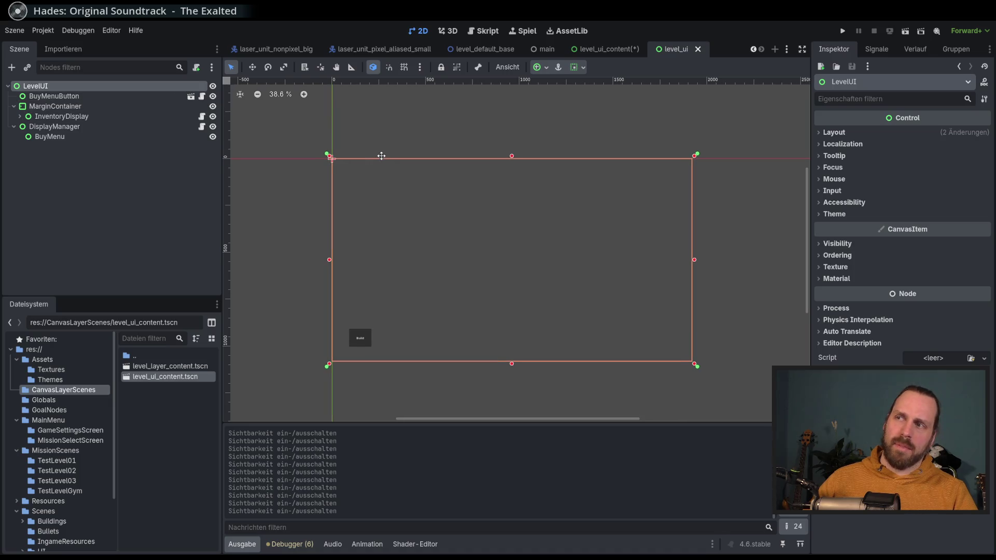
scroll(371, 156, right, 2)
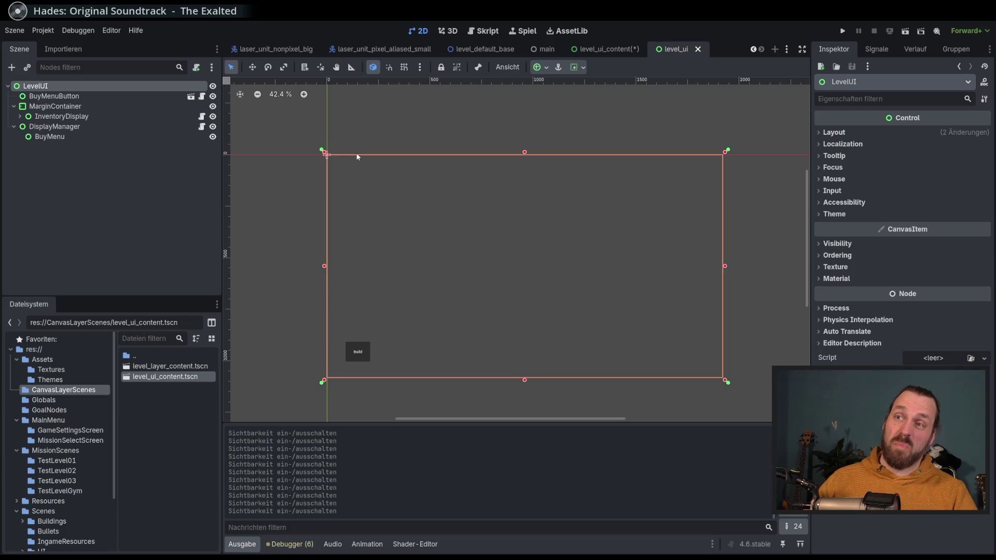
click(197, 67)
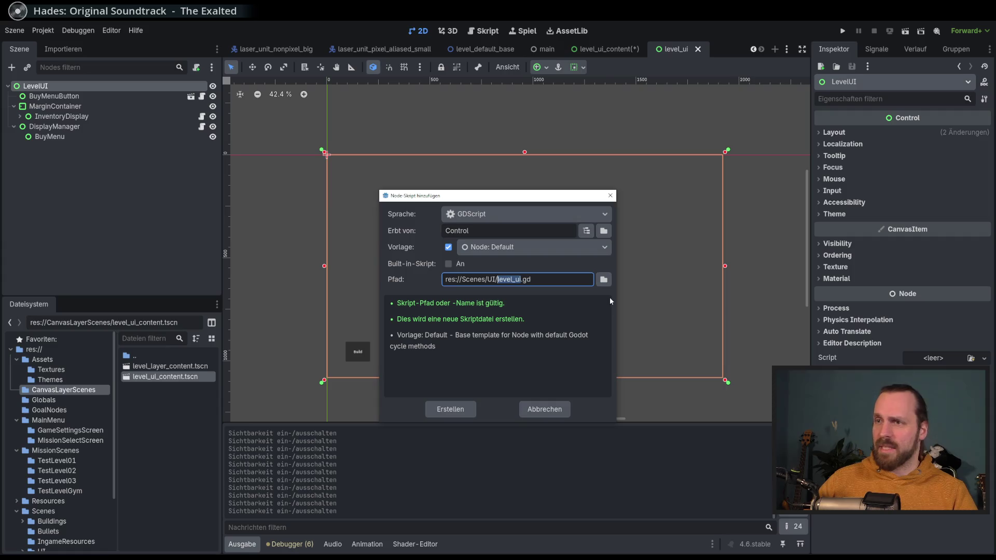
Cancel the script dialog and browse res://Scenes/UI in FileSystem to find level_ui.tscn.
click(545, 409)
scroll(77, 470, down, 3)
click(78, 482)
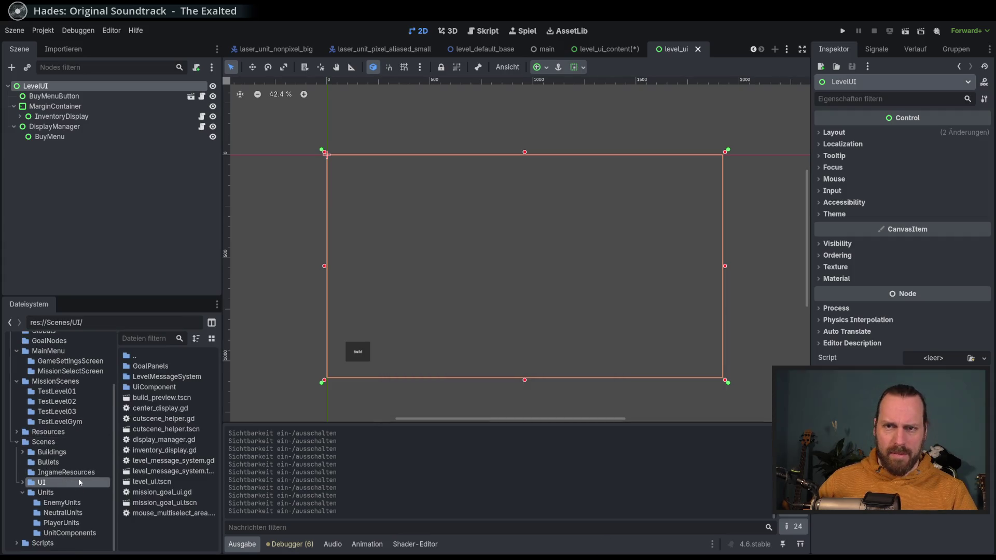
drag(226, 393, 237, 392)
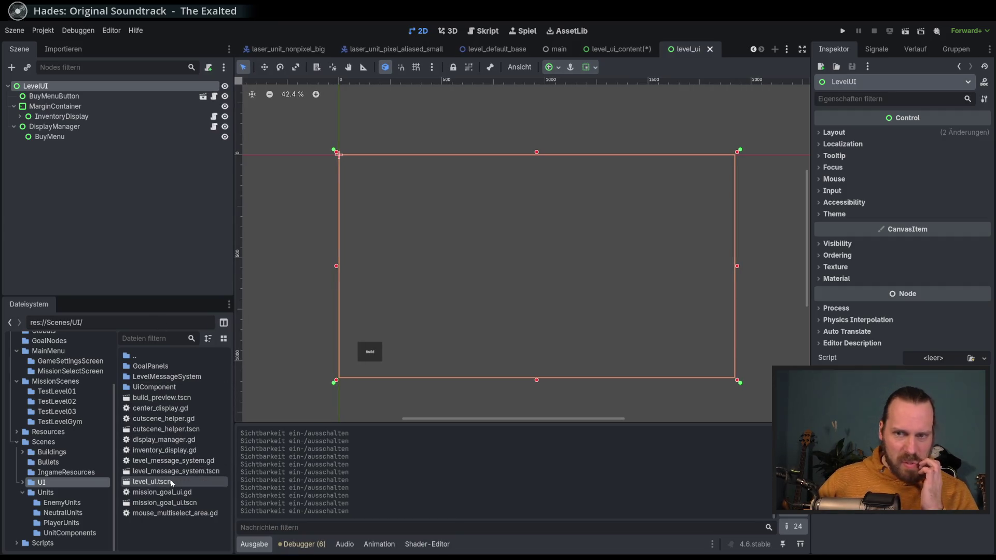
click(152, 482)
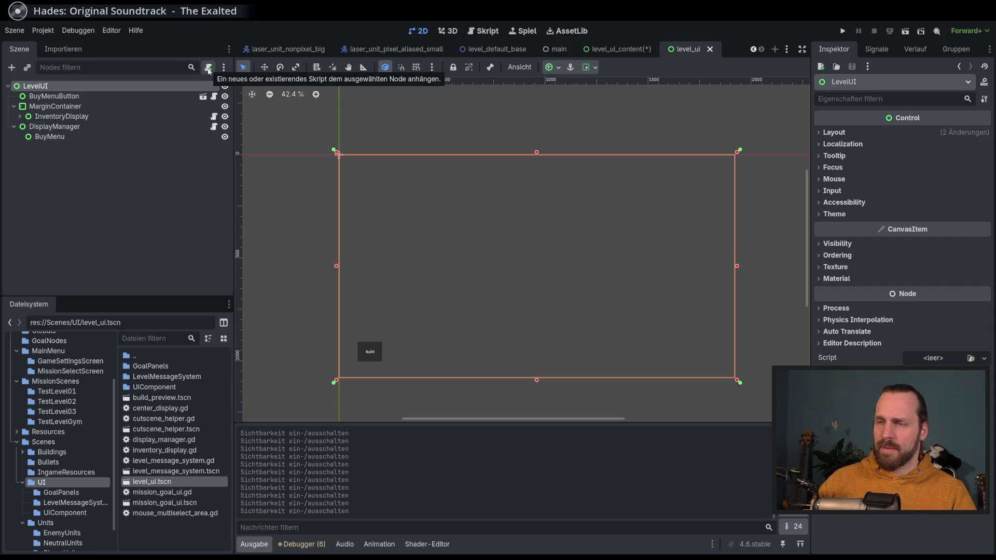
Reopen the attach-script dialog for LevelUI, cancel it, and return to level_ui_content.
click(209, 71)
drag(570, 189, 570, 190)
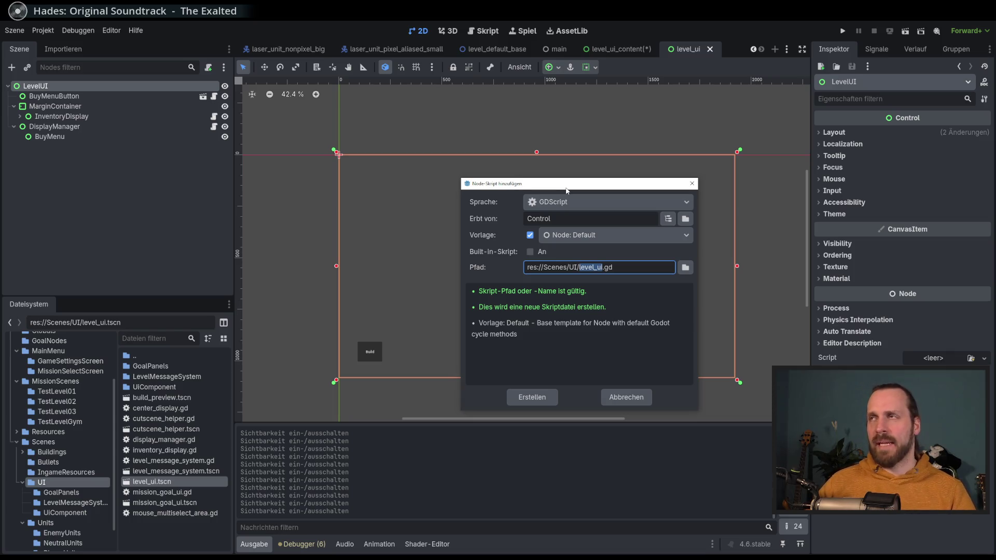
drag(567, 191, 573, 190)
click(699, 182)
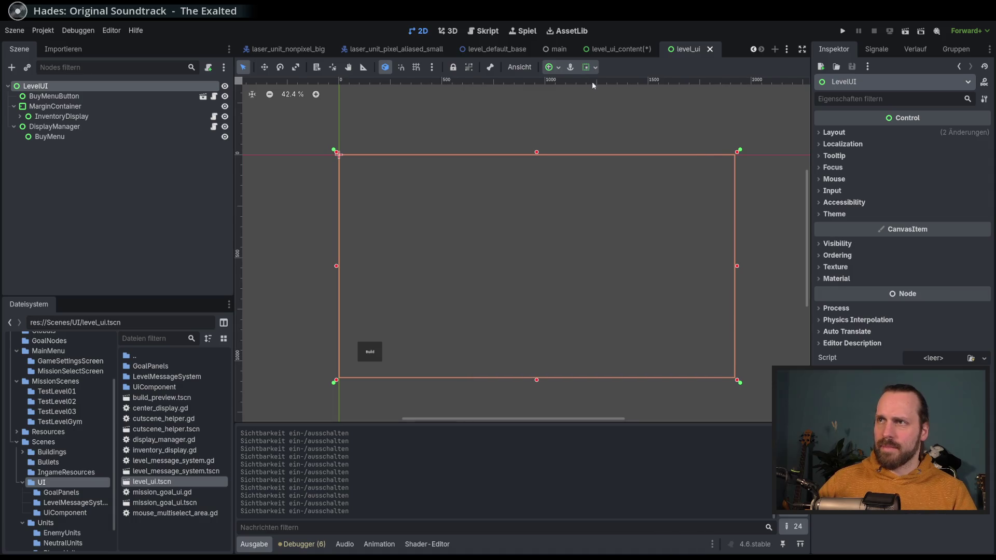
click(621, 49)
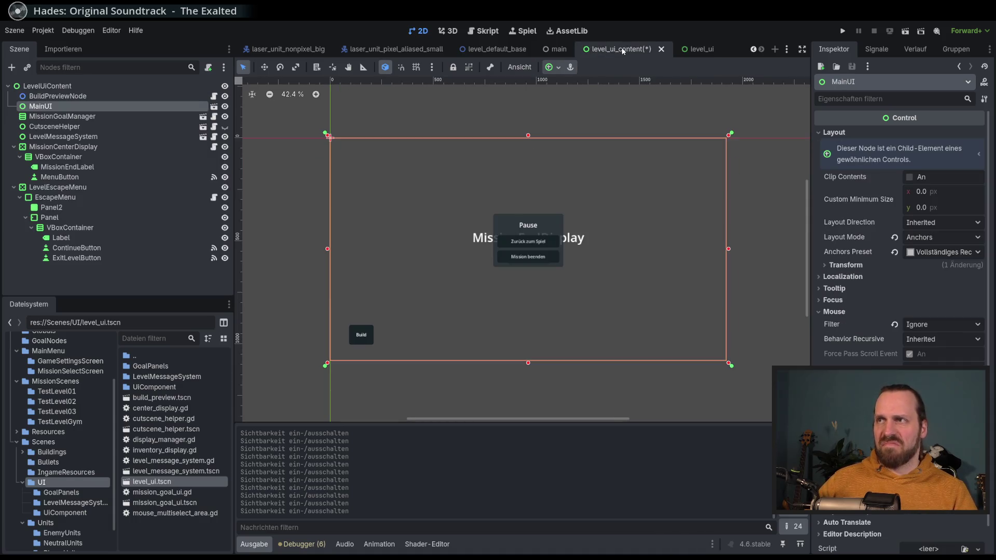
Toggle EscapeMenu's visibility repeatedly, leaving the Pause panel visible.
click(115, 87)
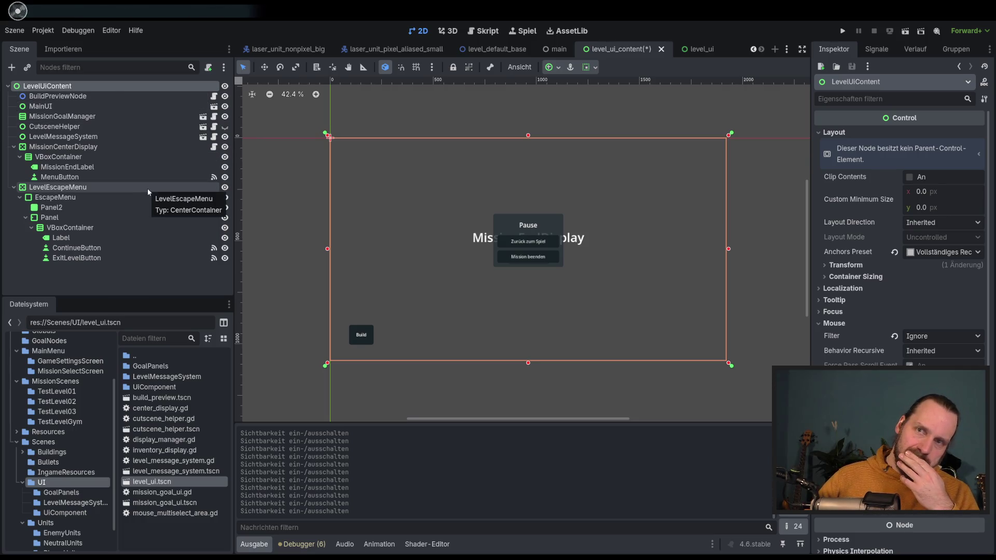
click(228, 198)
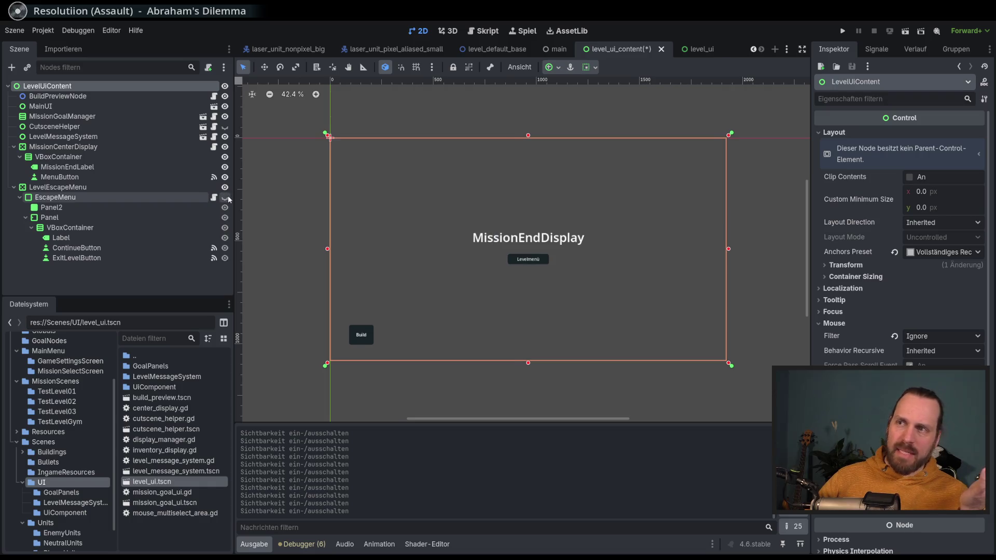
click(228, 198)
click(228, 199)
click(228, 198)
click(228, 199)
click(226, 198)
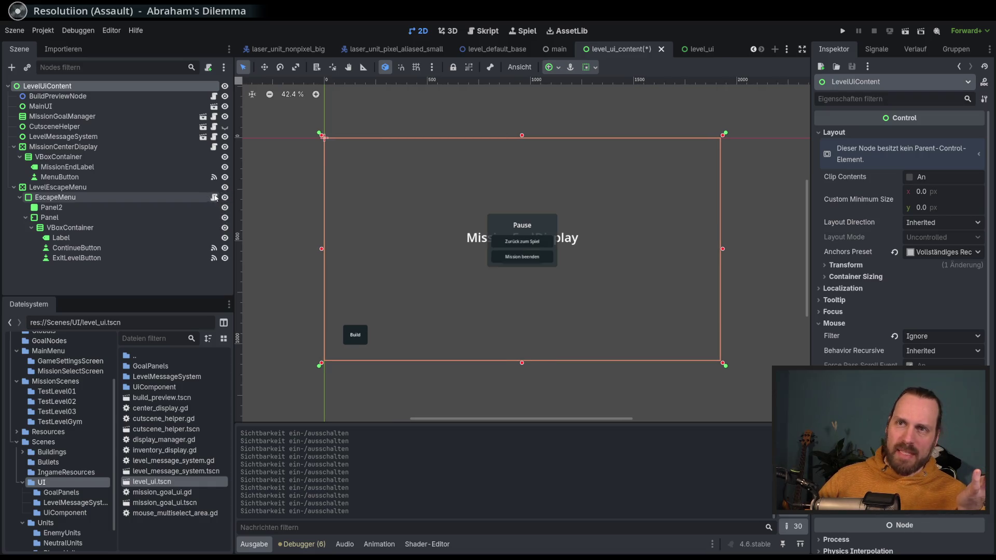
click(225, 199)
click(224, 198)
click(224, 199)
click(224, 199)
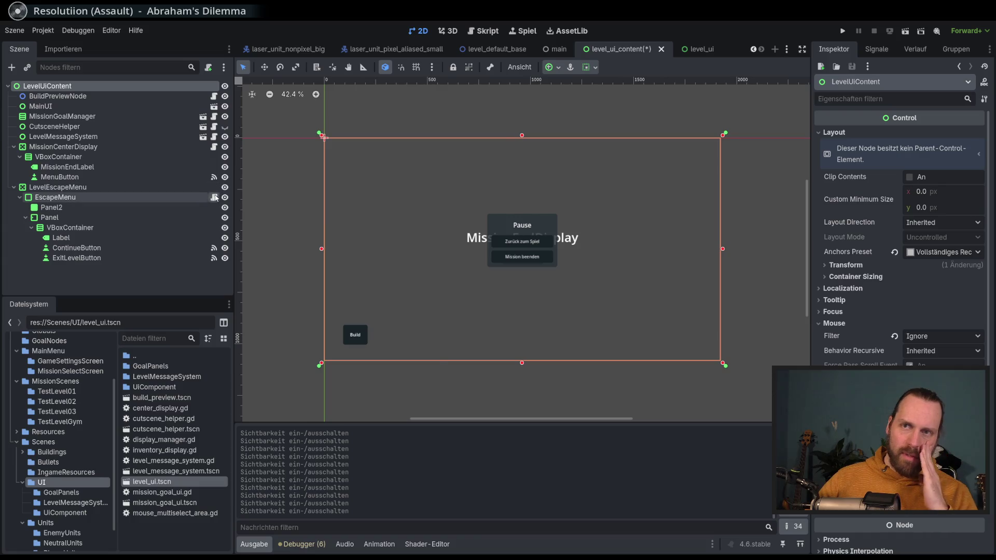
View escape_menu.gd, then return to the 2D canvas of the level_ui scene.
click(214, 197)
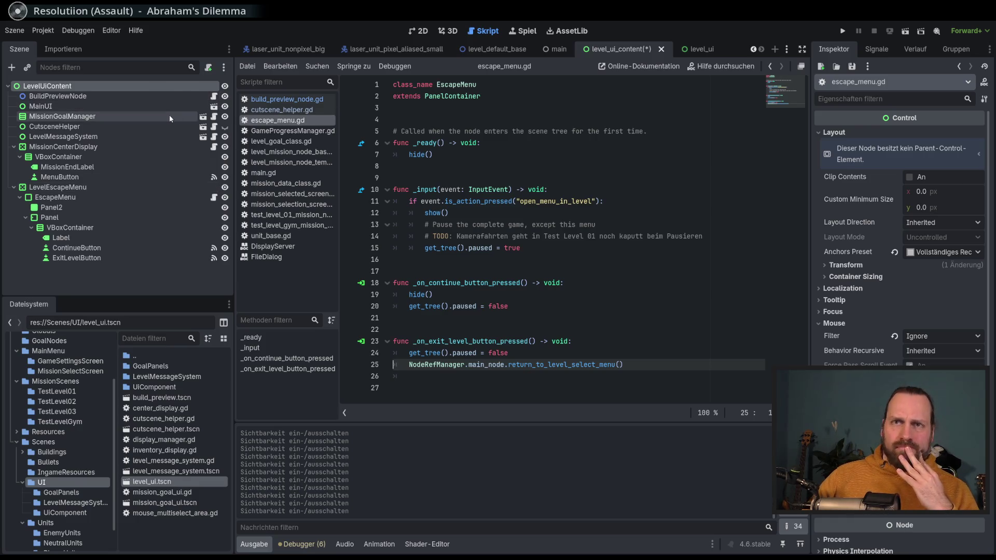
click(423, 32)
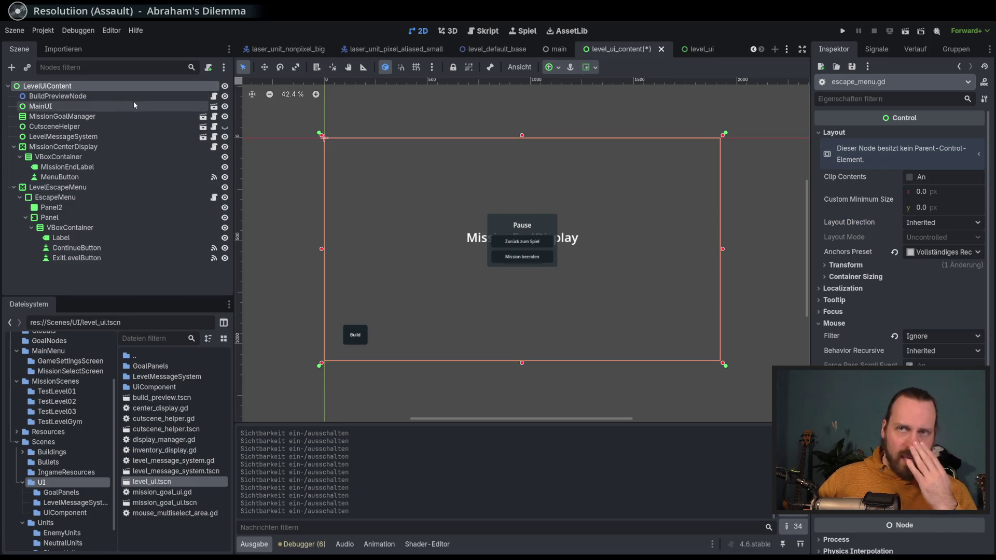
key(ctrl+Tab)
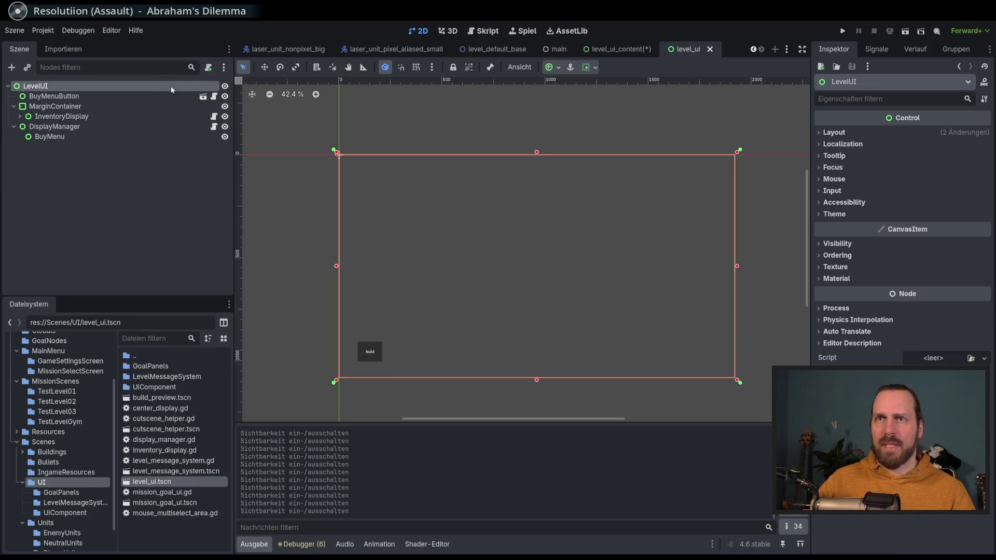
Create and attach res://Scenes/UI/level_ui.gd, extending Control, to LevelUI.
click(208, 68)
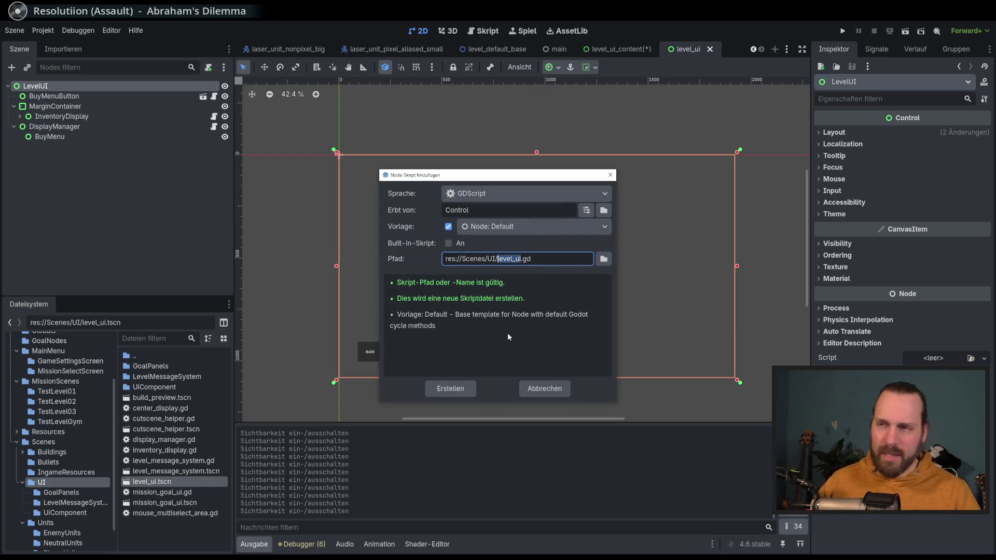
click(461, 390)
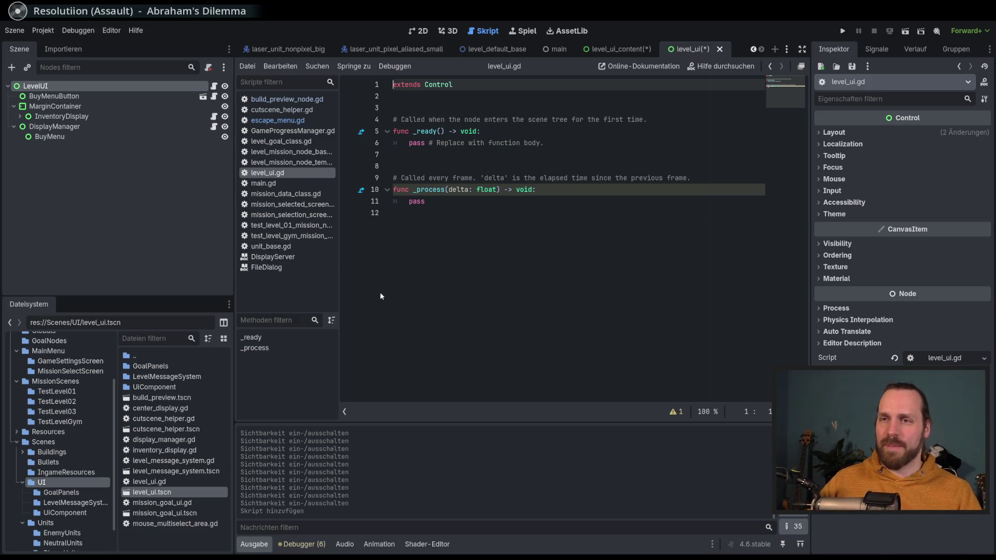
click(431, 202)
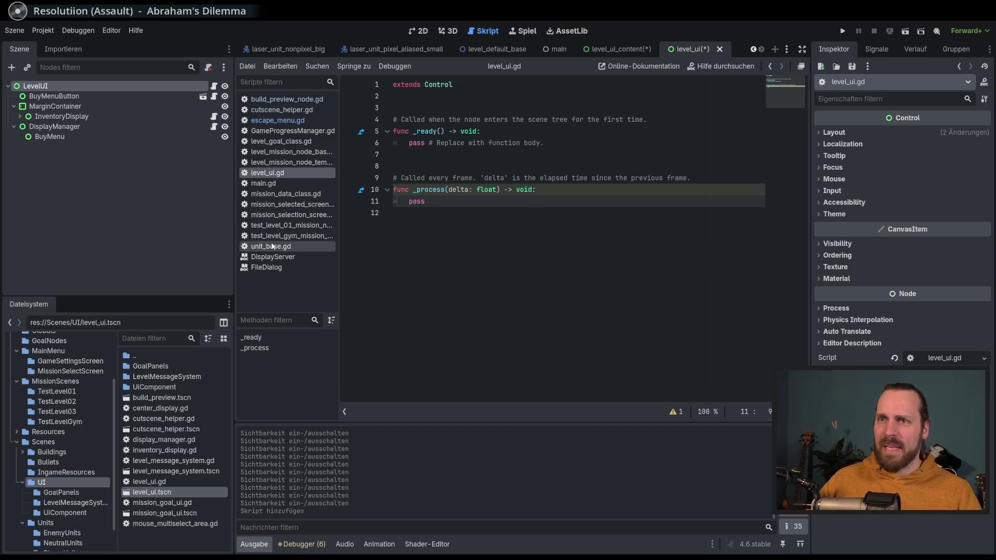
scroll(60, 395, up, 3)
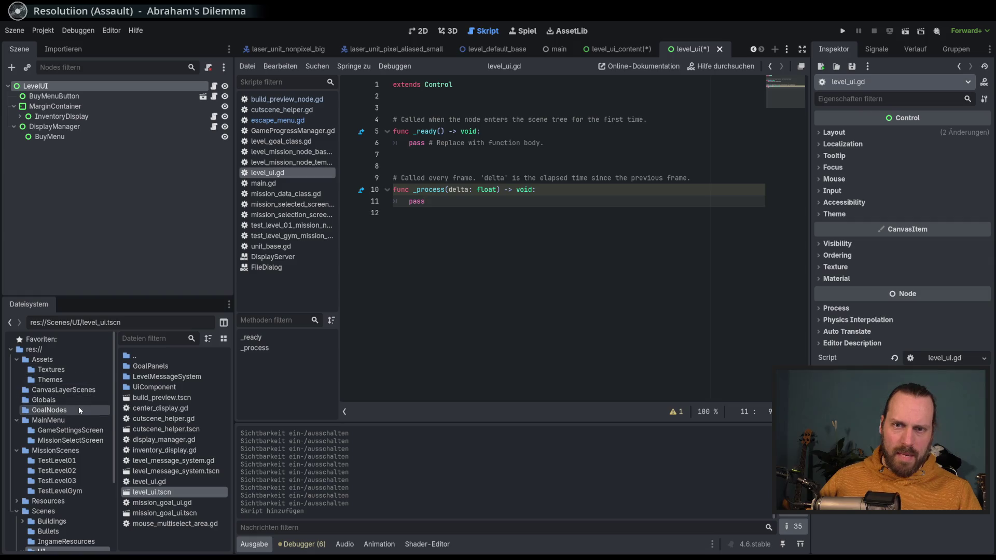
click(72, 401)
Open SignalManager.gd and place the cursor above the cam_zoom_changed signal.
double_click(153, 419)
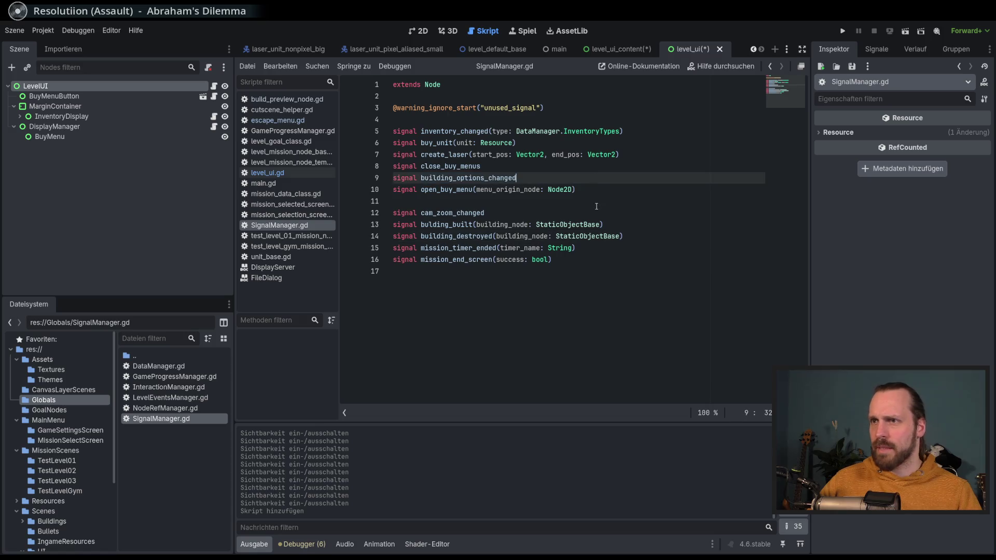
click(572, 236)
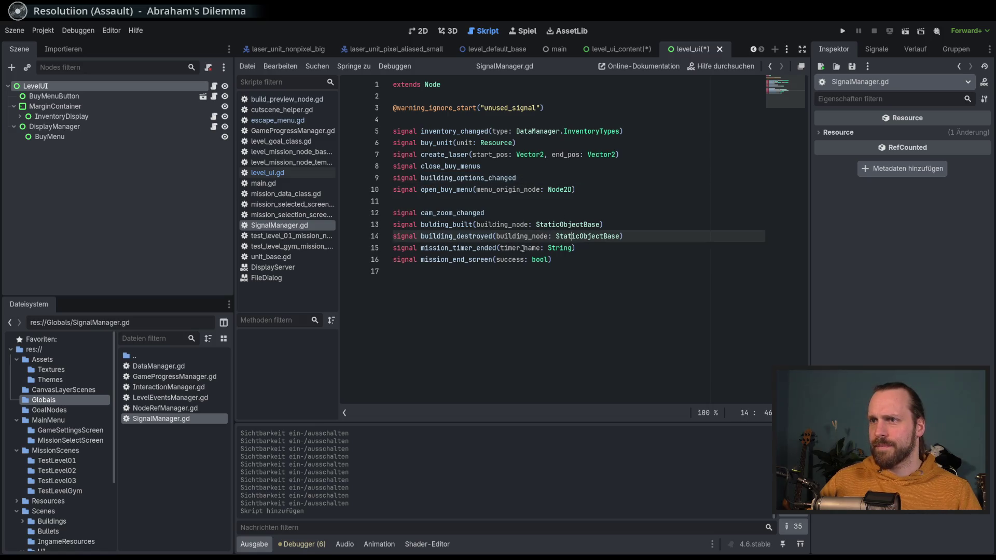
double_click(447, 259)
click(574, 259)
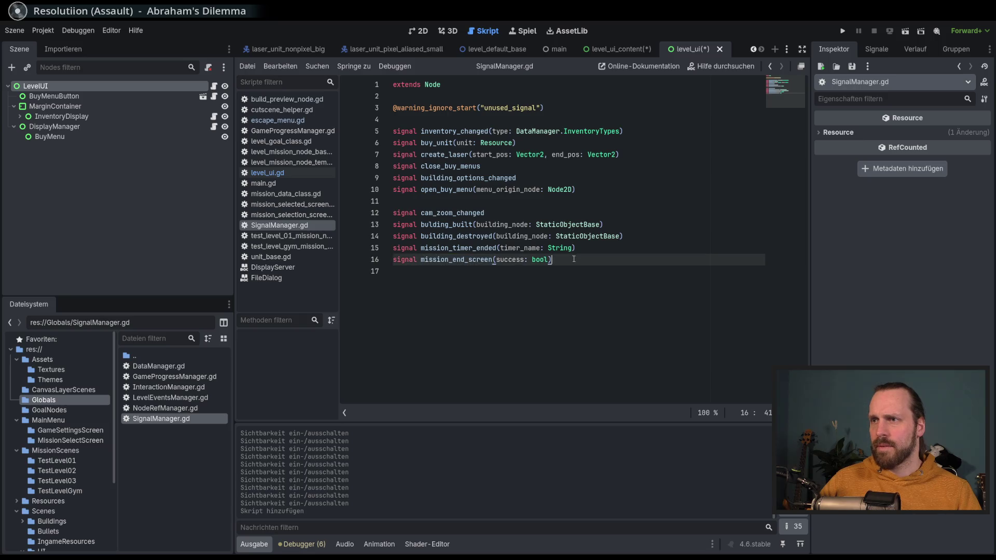
double_click(493, 259)
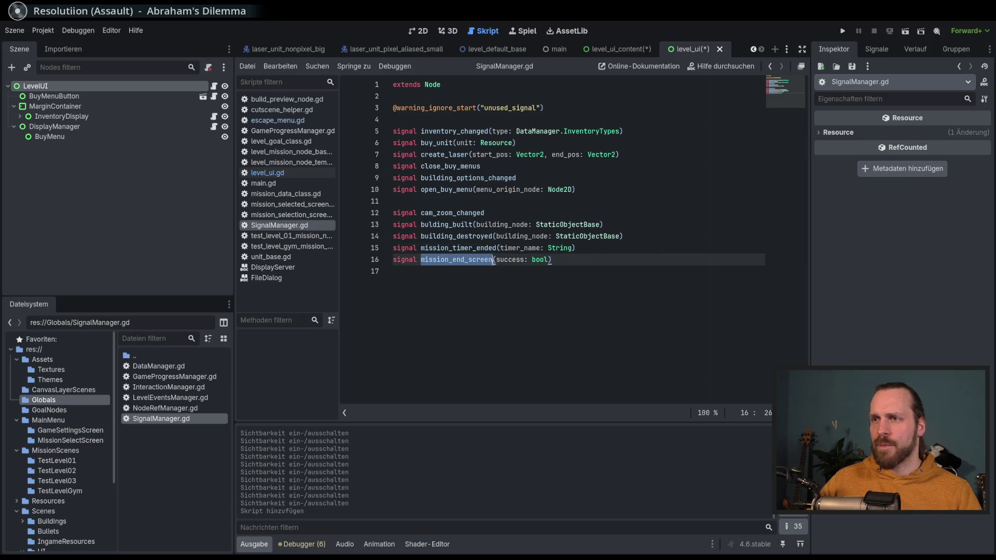
click(584, 258)
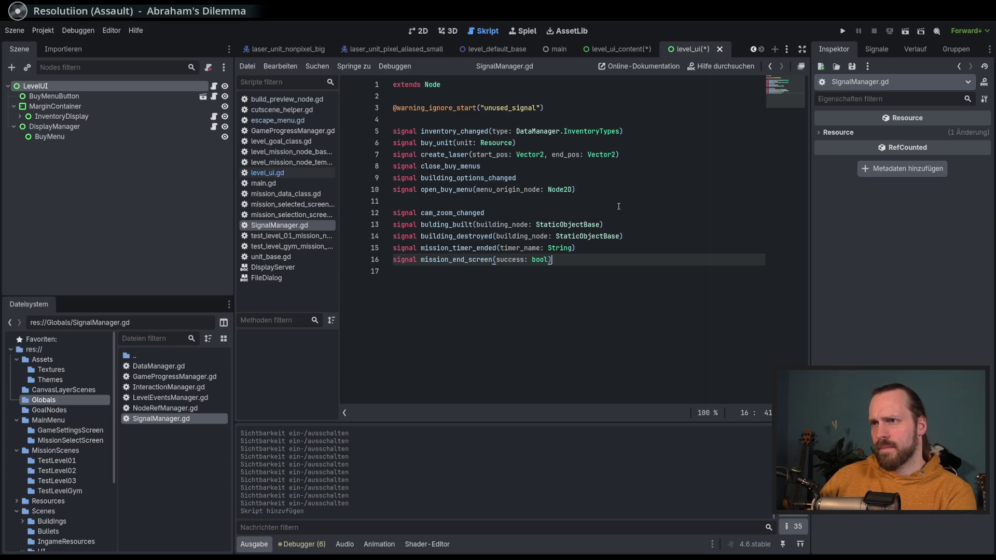
click(498, 208)
click(493, 204)
Insert a blank line 12 and draft a signal named ui_visibility.
key(Return)
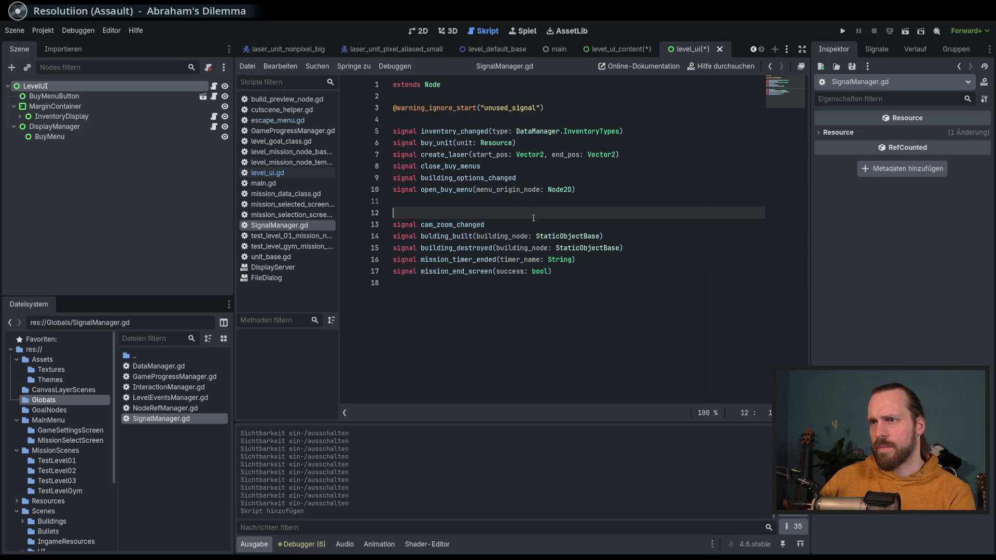
text(sigb)
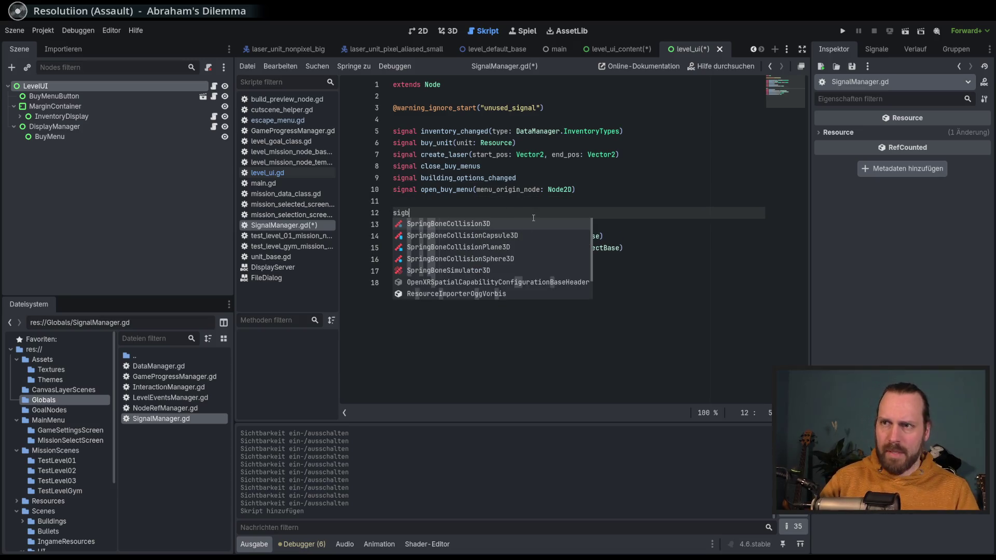
key(BackSpace)
text(nal )
text(cutscen)
key(BackSpace)
key(BackSpace)
key(BackSpace)
text(hide_)
key(BackSpace)
key(BackSpace)
key(BackSpace)
text(ui)
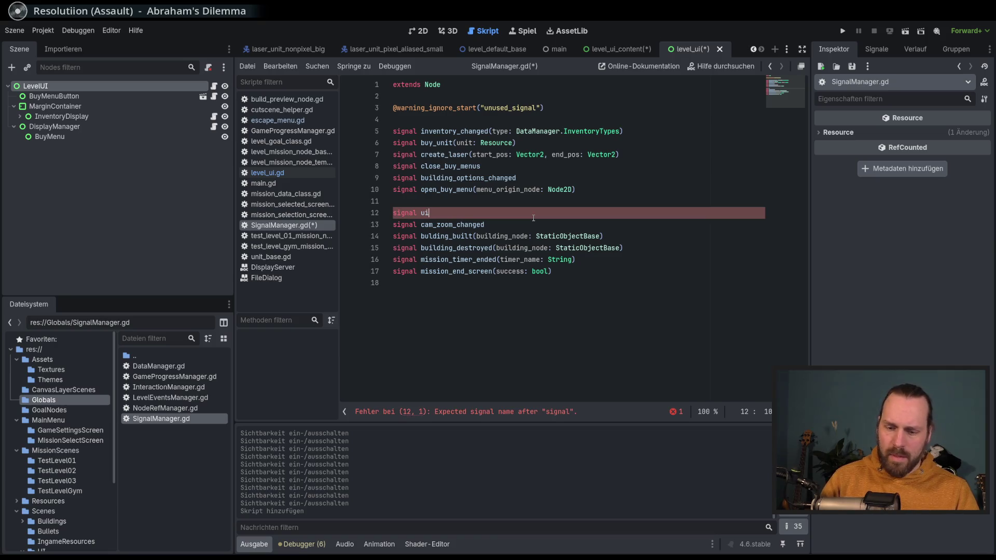
text(_visi)
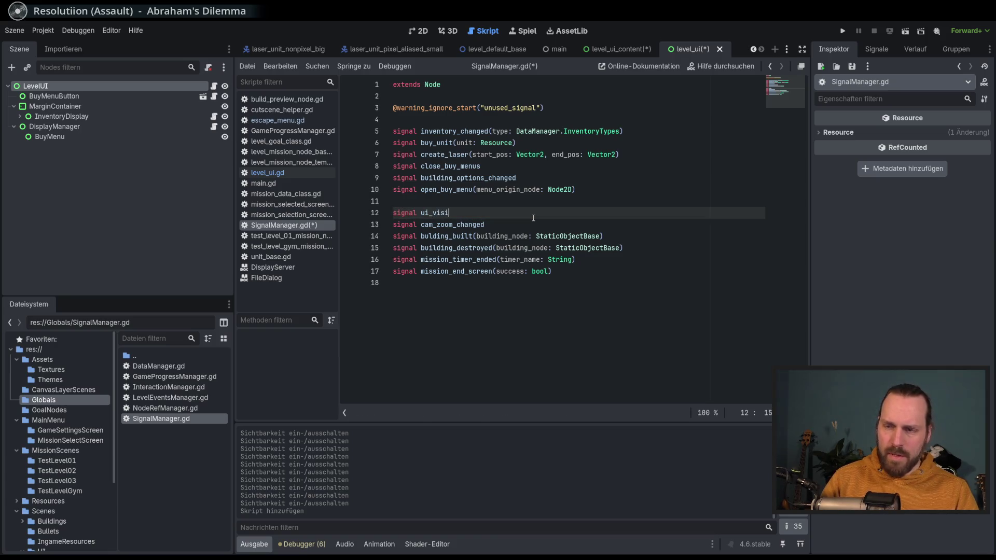
text(bility()
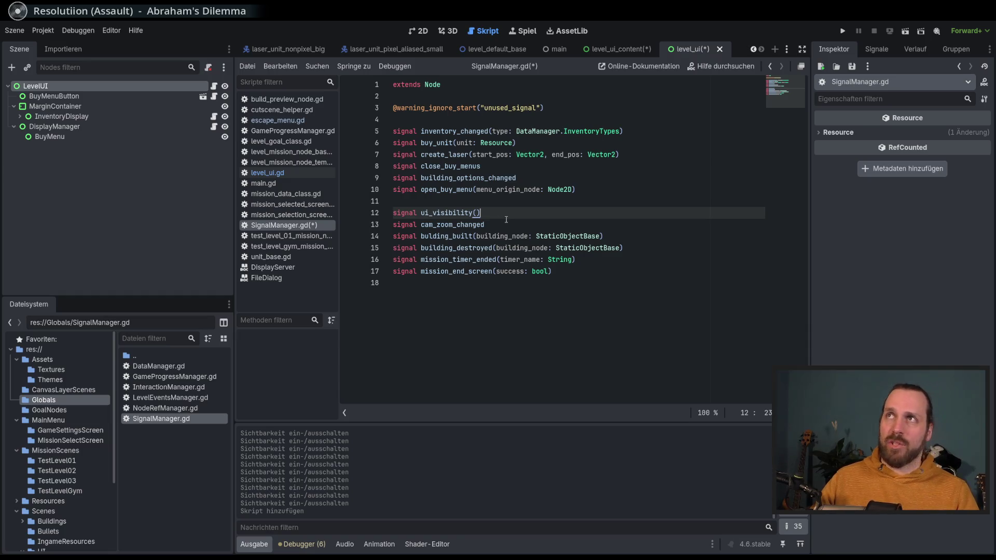
Rename it to signal cutscene_toggle(active: bool) and save SignalManager.gd.
shift+click(421, 213)
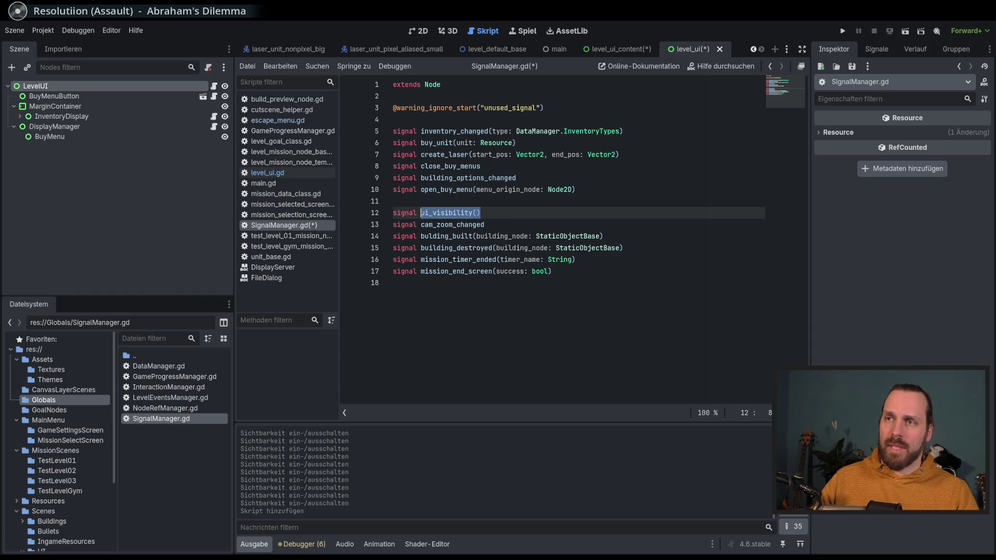
text(cutscene_)
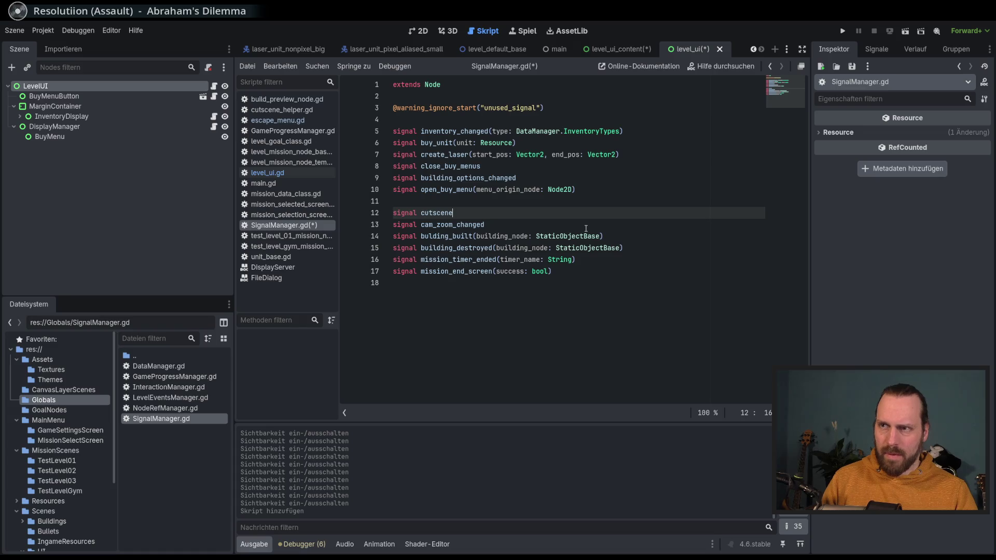
text(toggle)
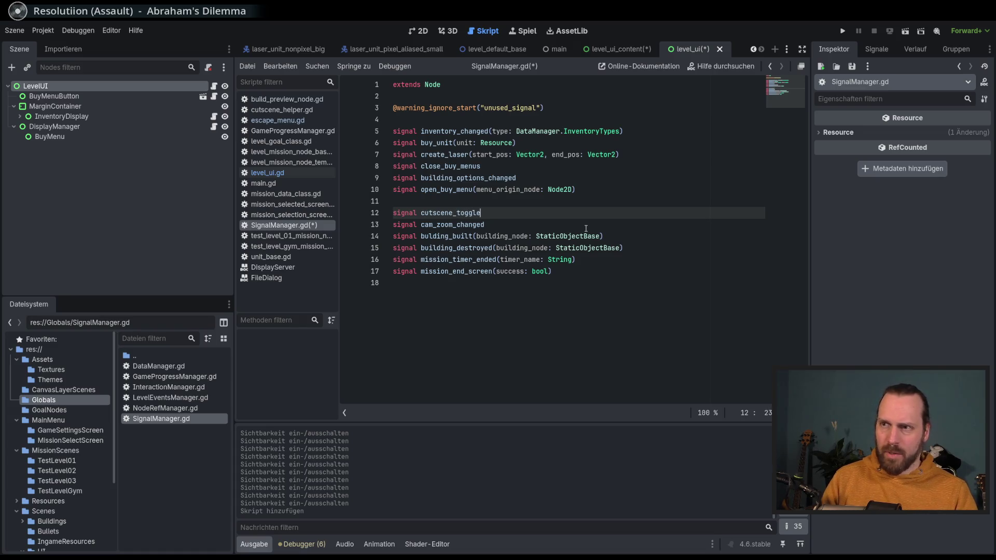
text((a)
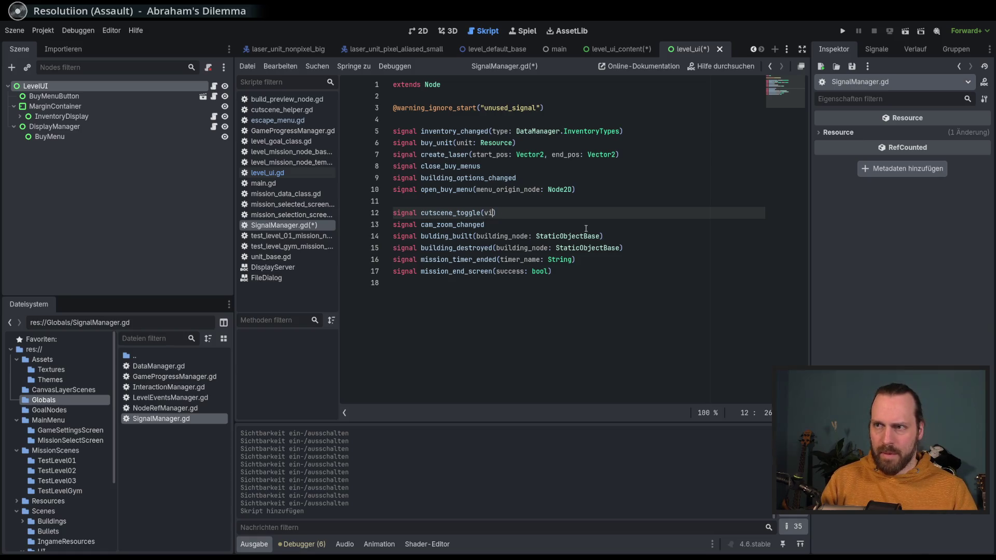
text(ctive: )
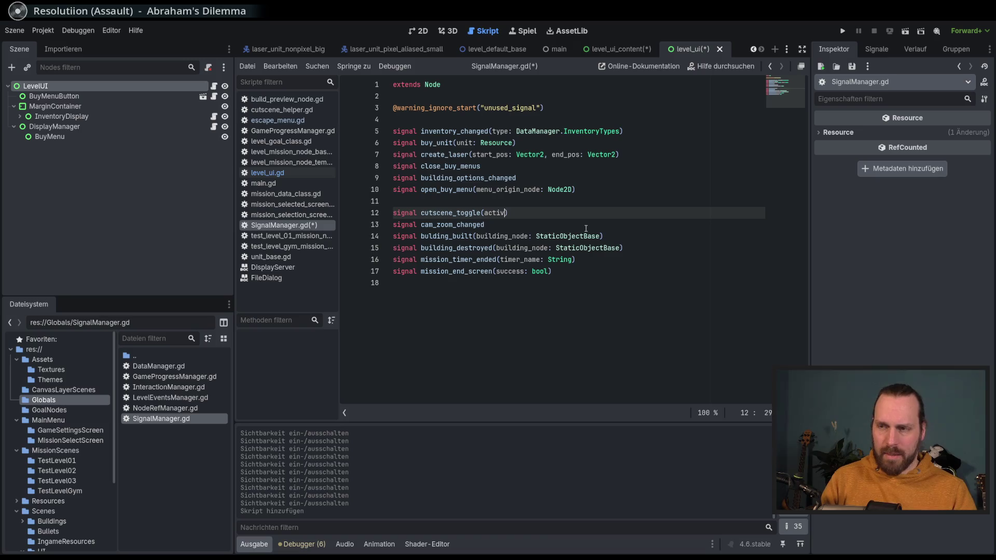
text(true)
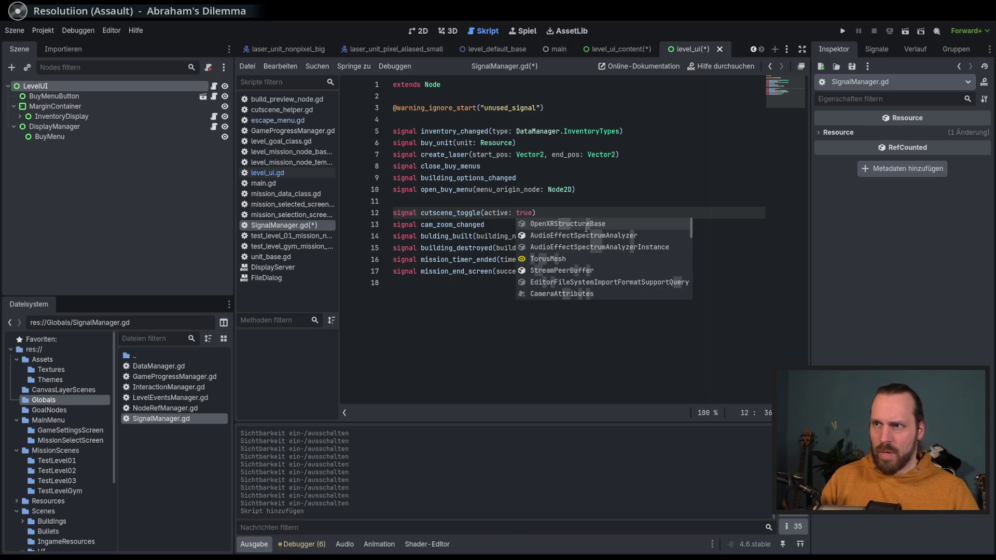
key(BackSpace)
key(BackSpace)
key(BackSpace)
text(ool))
key(ctrl+s)
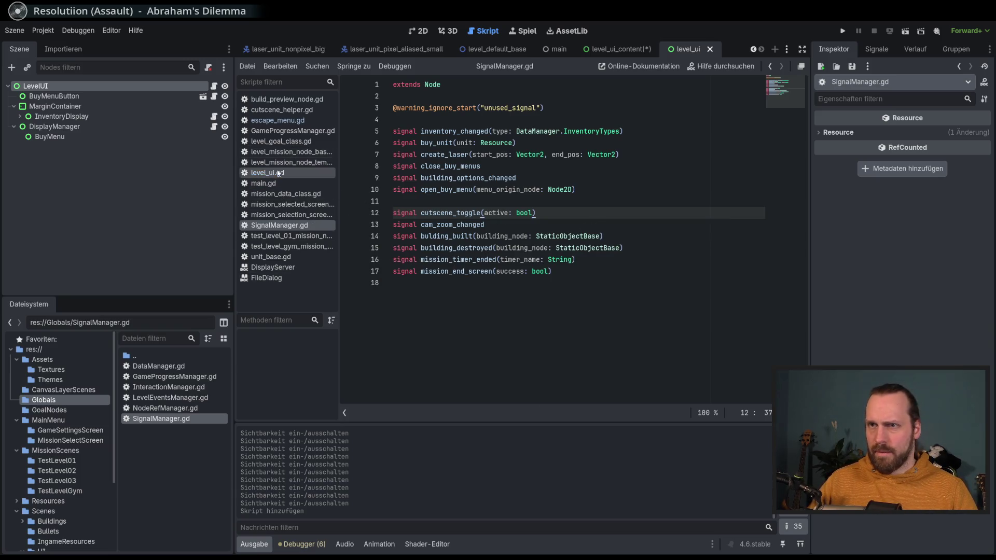
click(275, 175)
Delete _process and replace pass in _ready with SignalManager.cutscene_toggle.connect.
key(shift+Up)
key(shift+Up)
key(shift+Up)
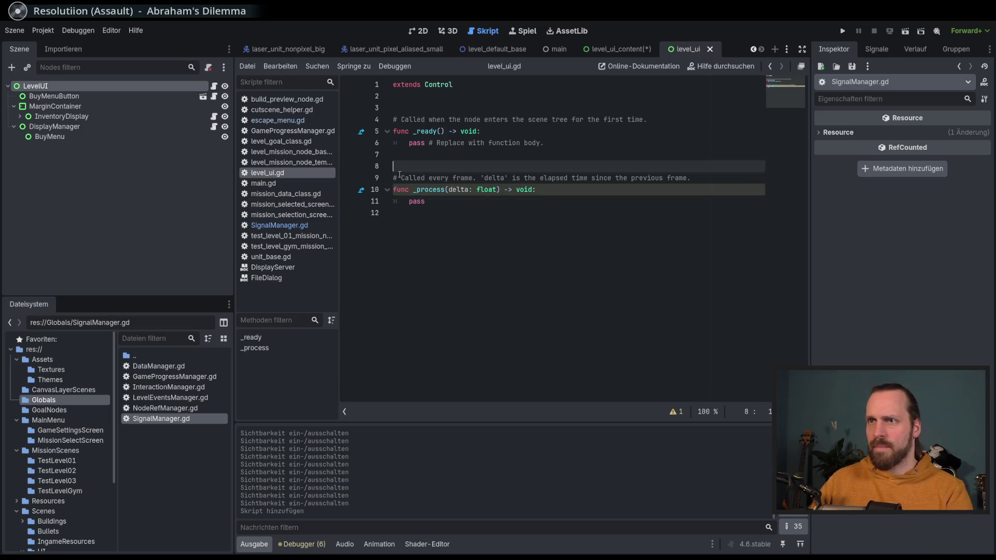
key(BackSpace)
click(410, 144)
key(shift+End)
key(BackSpace)
text(SignalM)
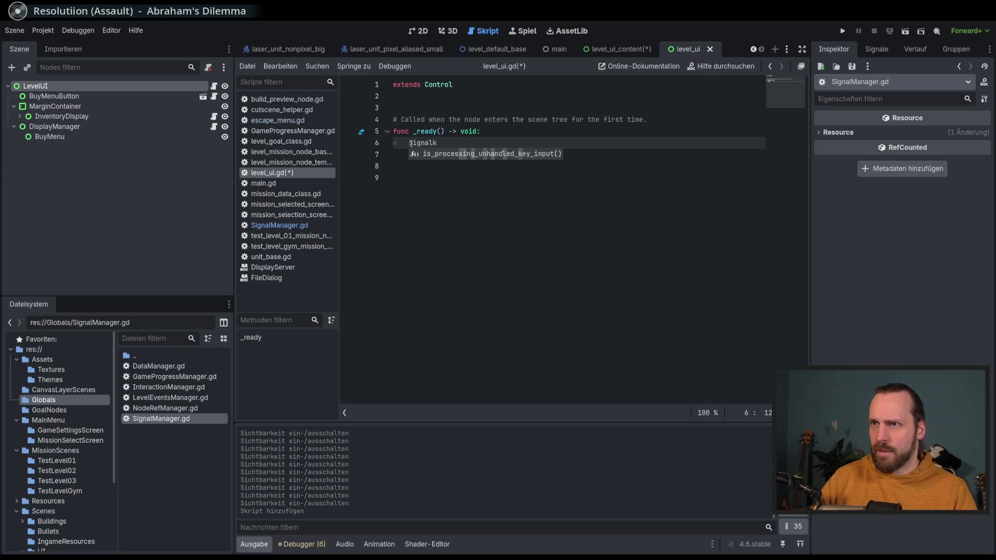
key(Return)
text(.)
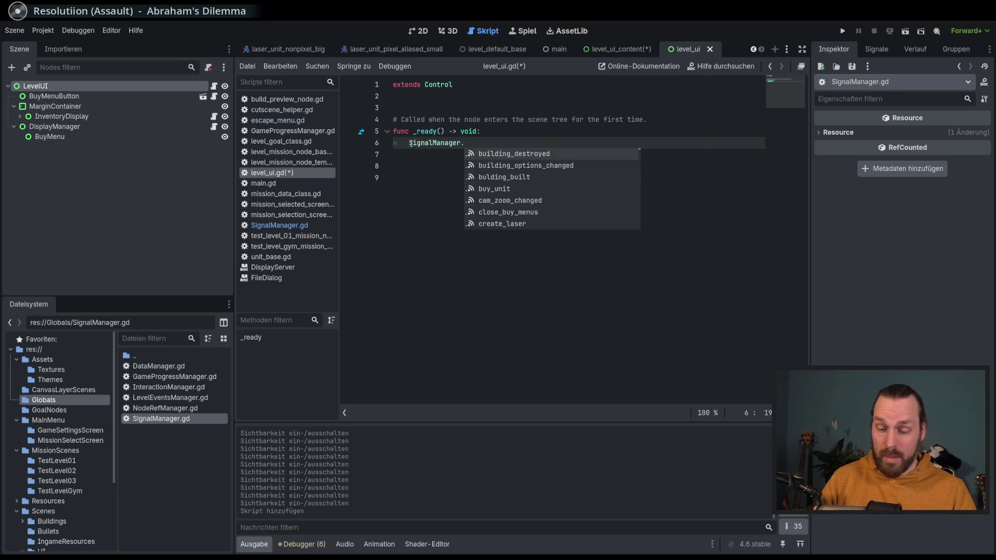
text(cut)
key(Return)
text(con)
key(Return)
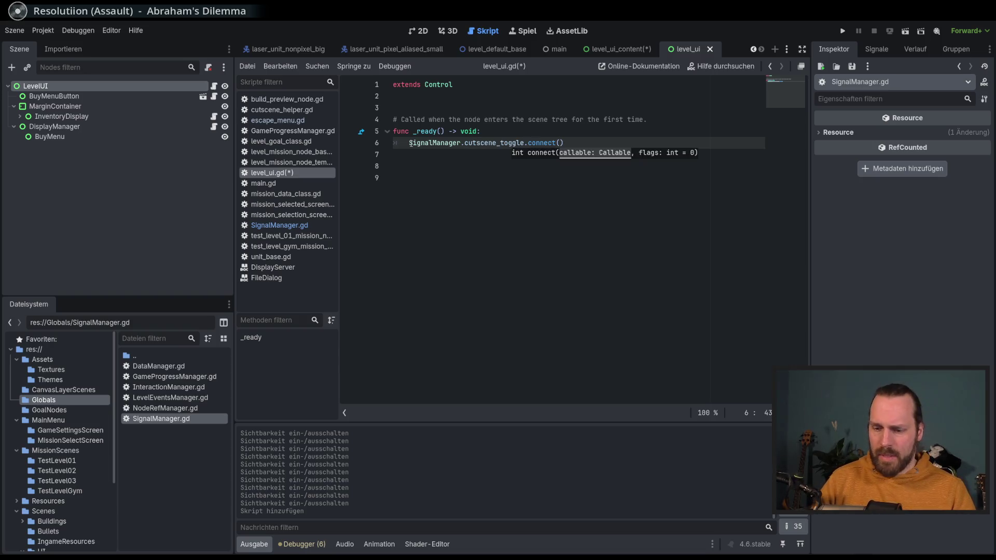
Complete the connect argument as on_cutscene_toggle by pasting the copied signal name.
text(on_)
text(cutscene:t)
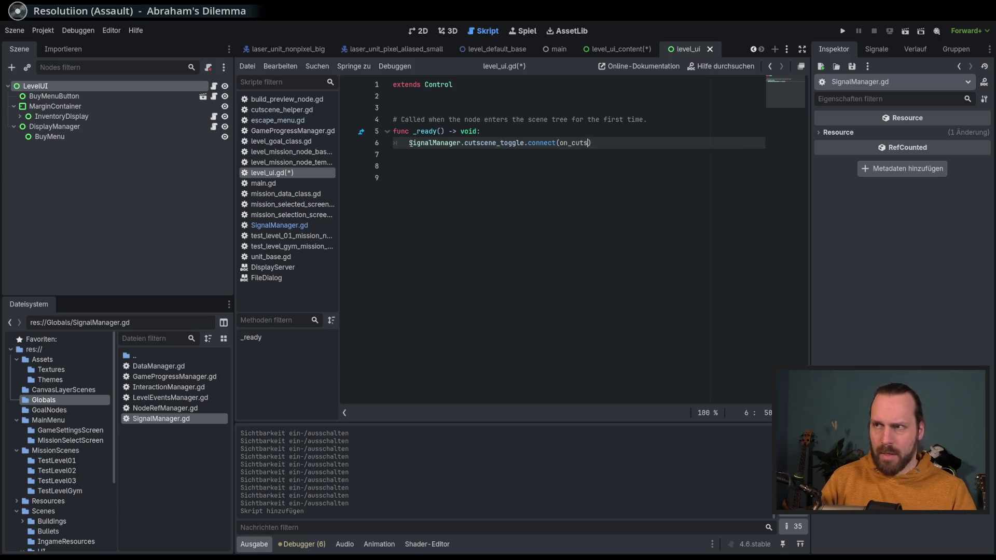
key(BackSpace)
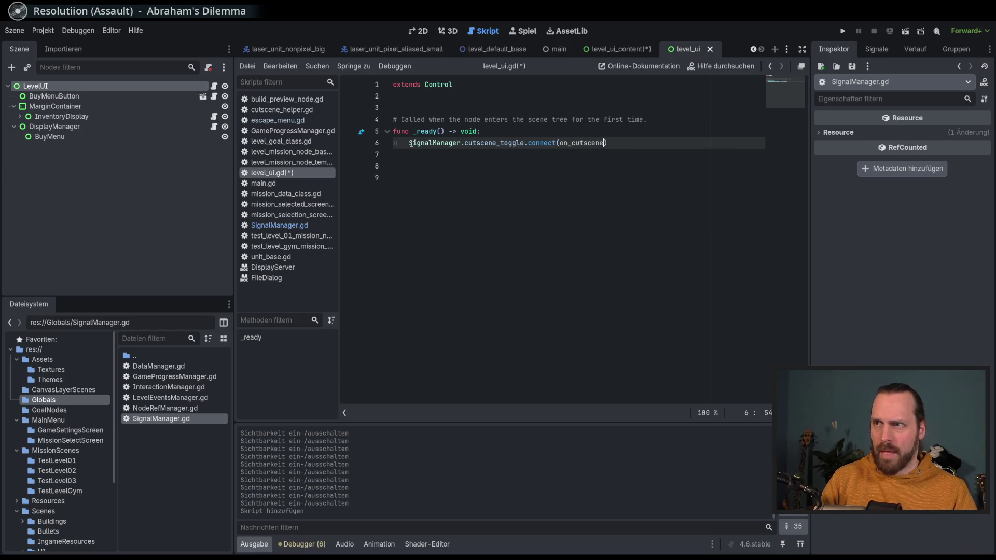
text(:)
double_click(511, 142)
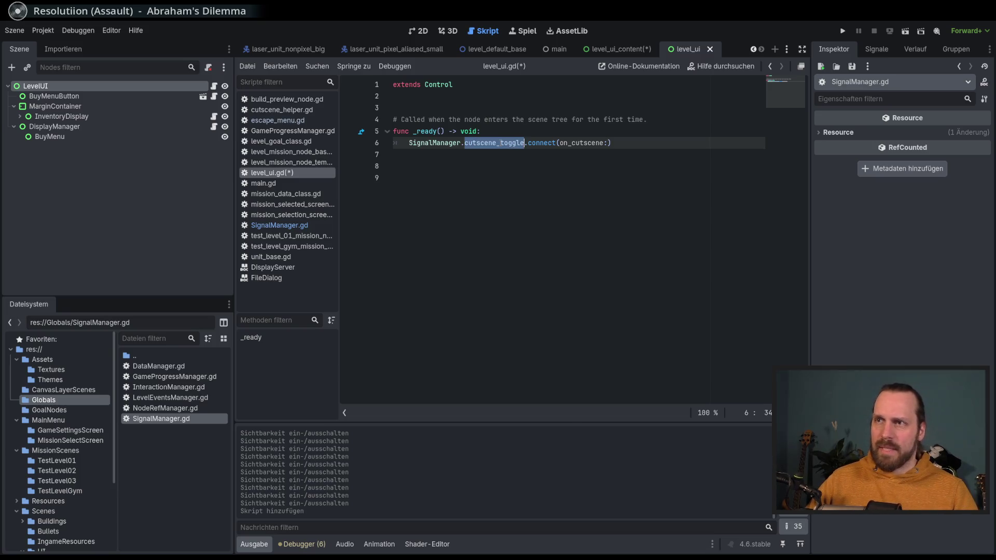
key(ctrl+c)
double_click(596, 143)
key(shift+Right)
key(ctrl+v)
click(563, 309)
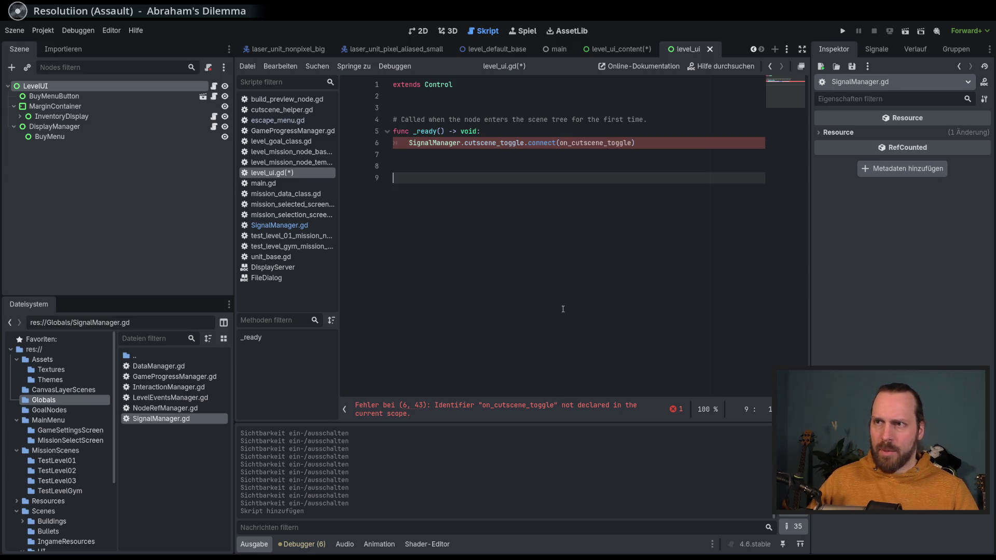
Declare func on_cutscene_toggle(active: bool) -> void: in level_ui.gd.
text(func)
text(on_cutscene_toggle)
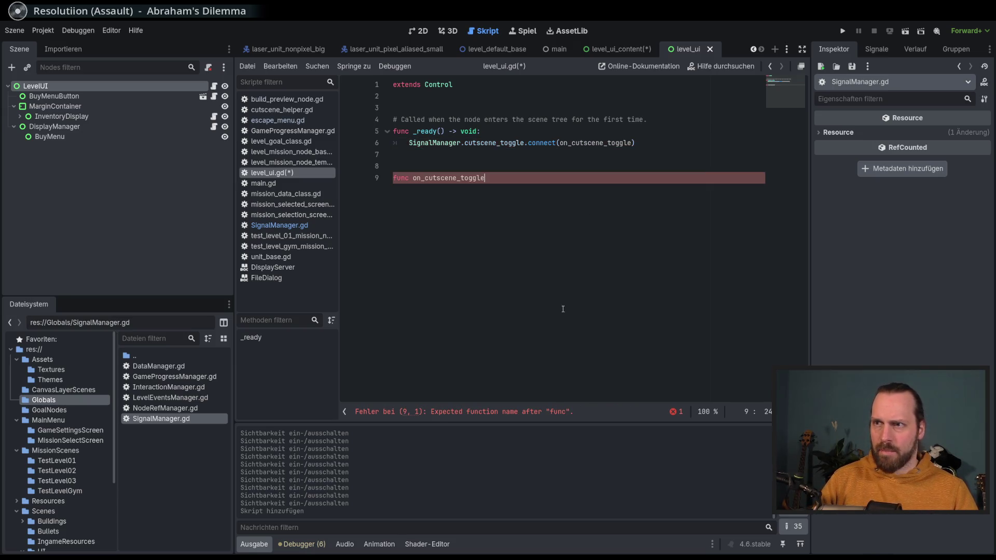
text((active: v)
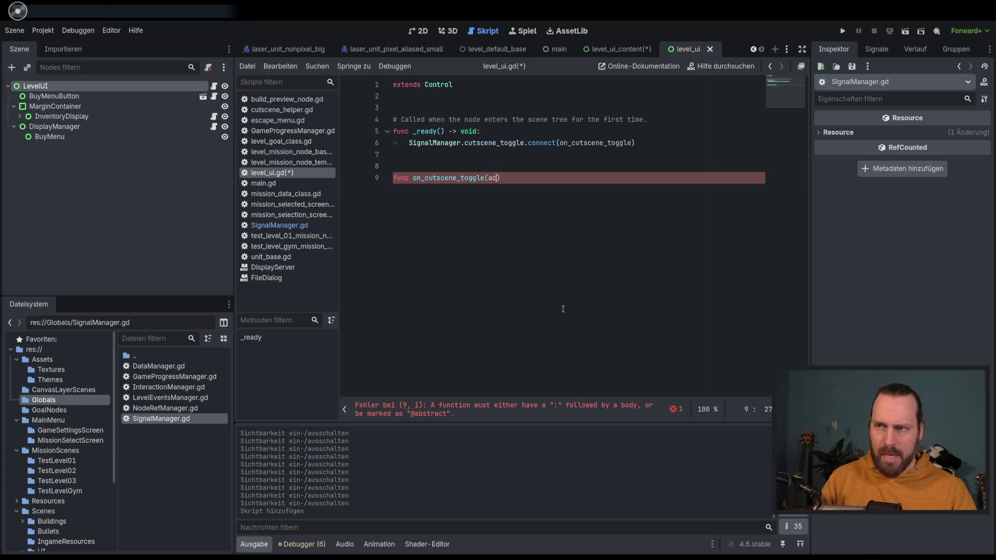
key(BackSpace)
text(bool)
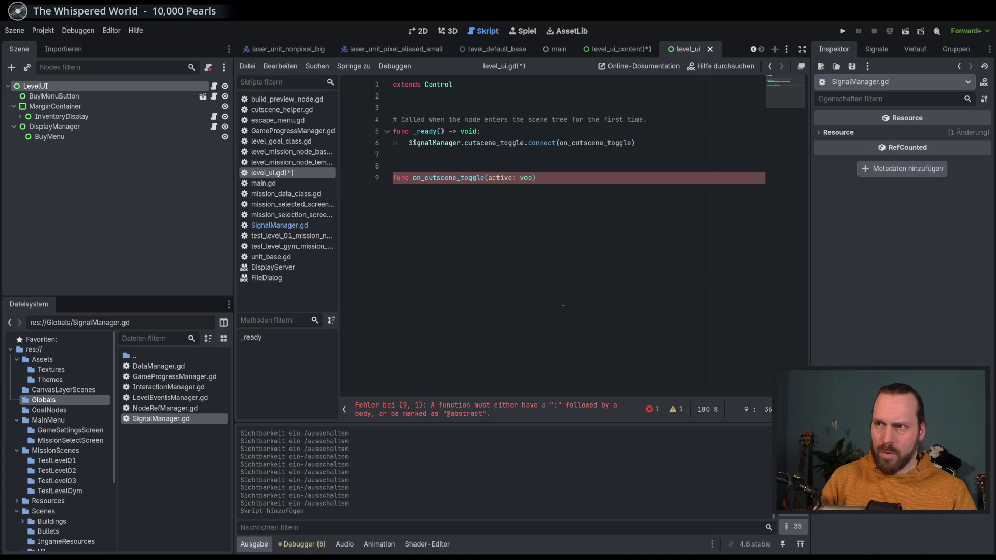
key(BackSpace)
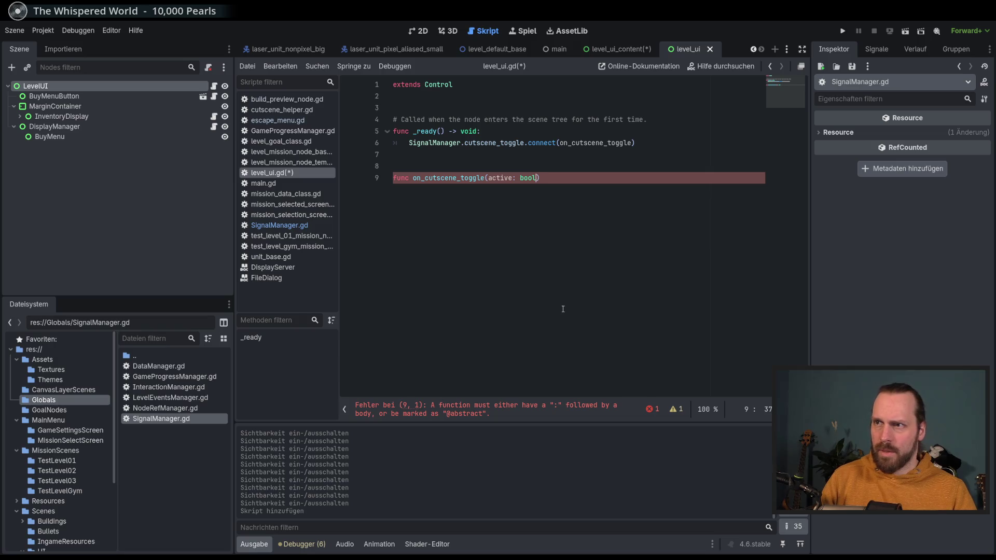
text( -> void:)
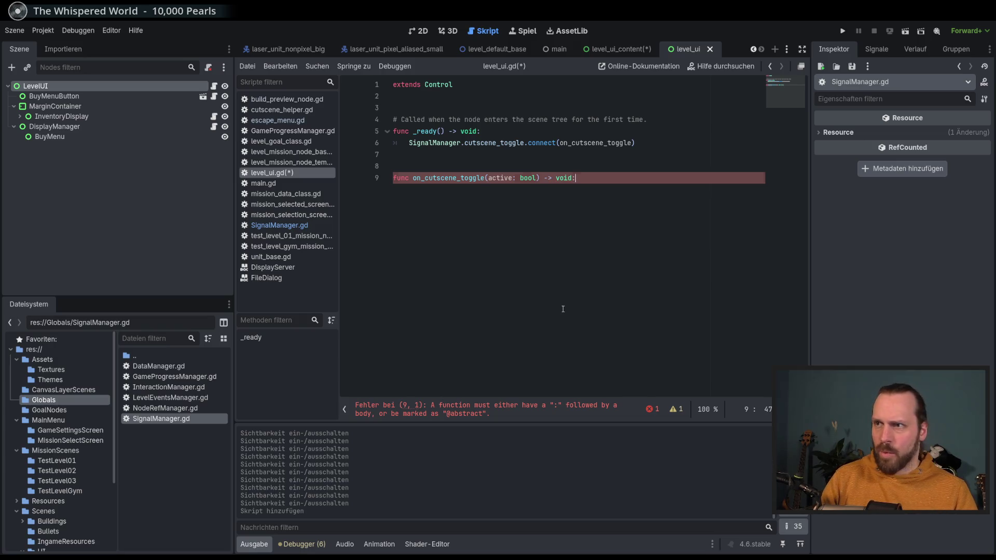
key(Return)
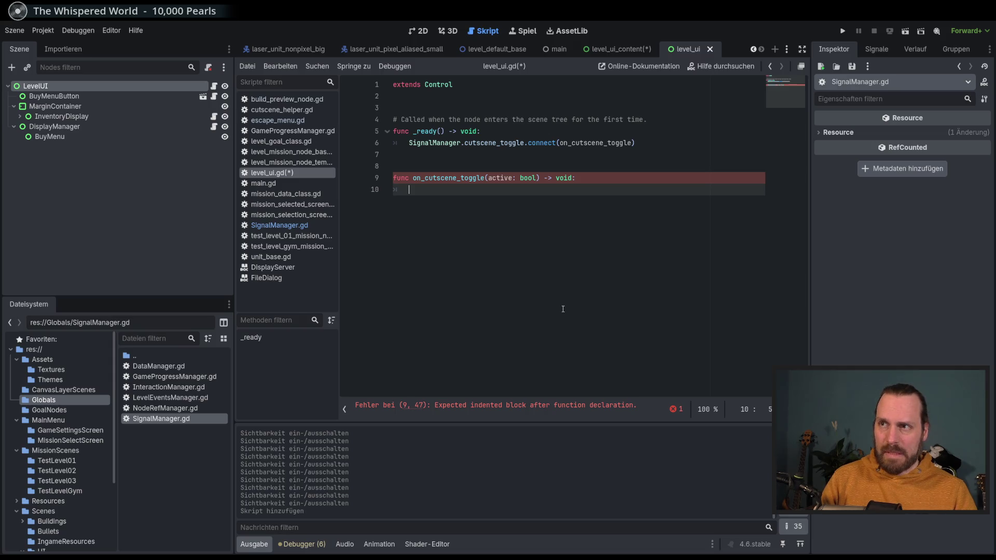
Write the handler body visible = active and save the script.
text(visi)
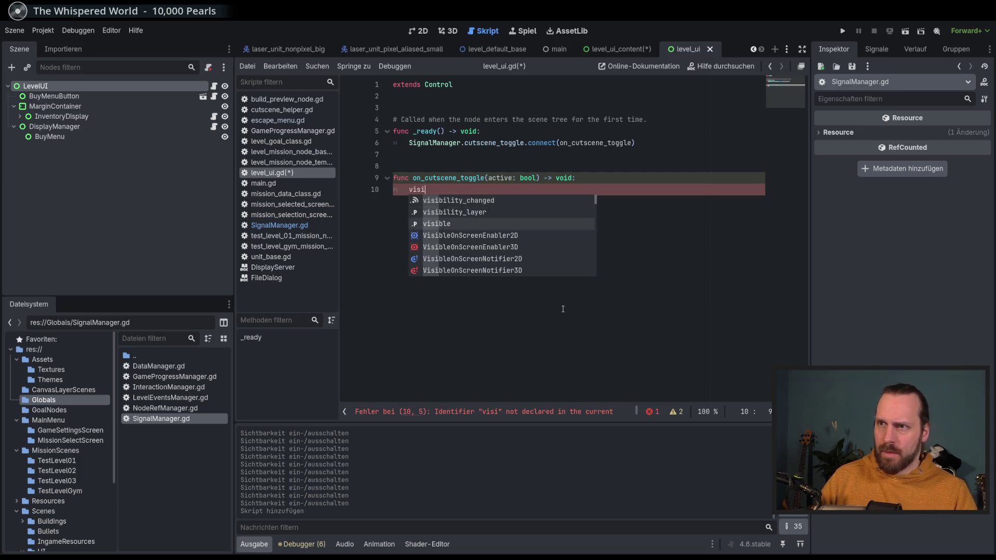
key(Return)
text(.)
key(BackSpace)
text(= ac)
key(Return)
key(ctrl+s)
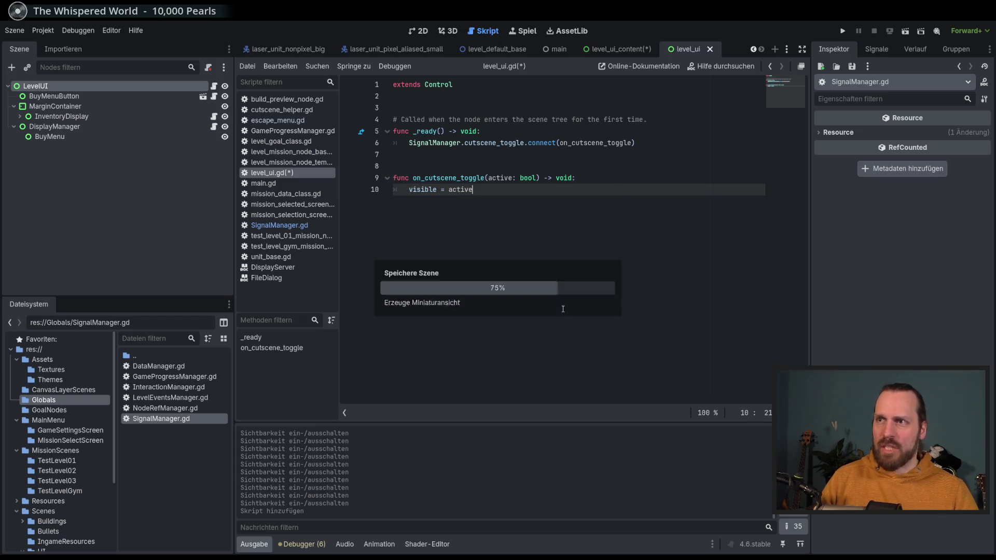
key(Return)
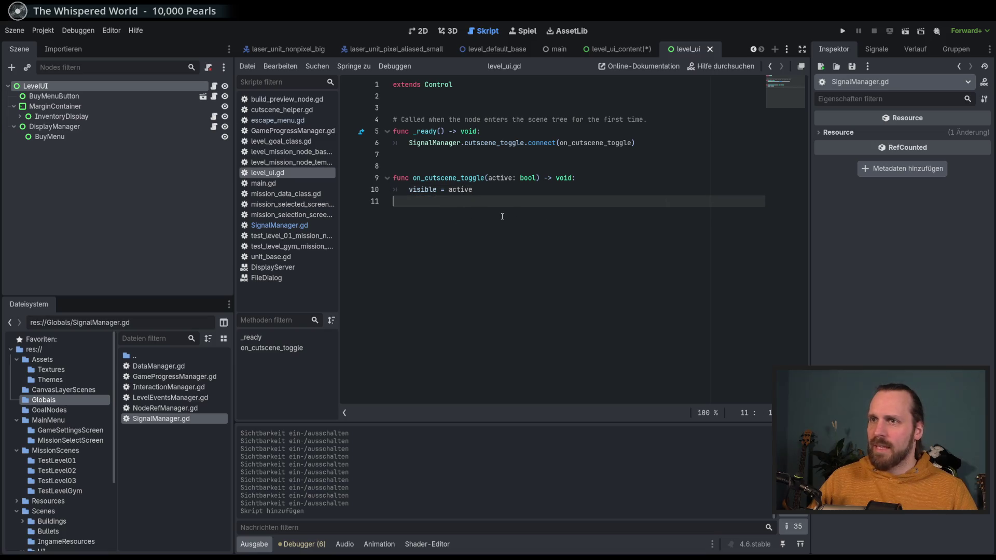
click(497, 193)
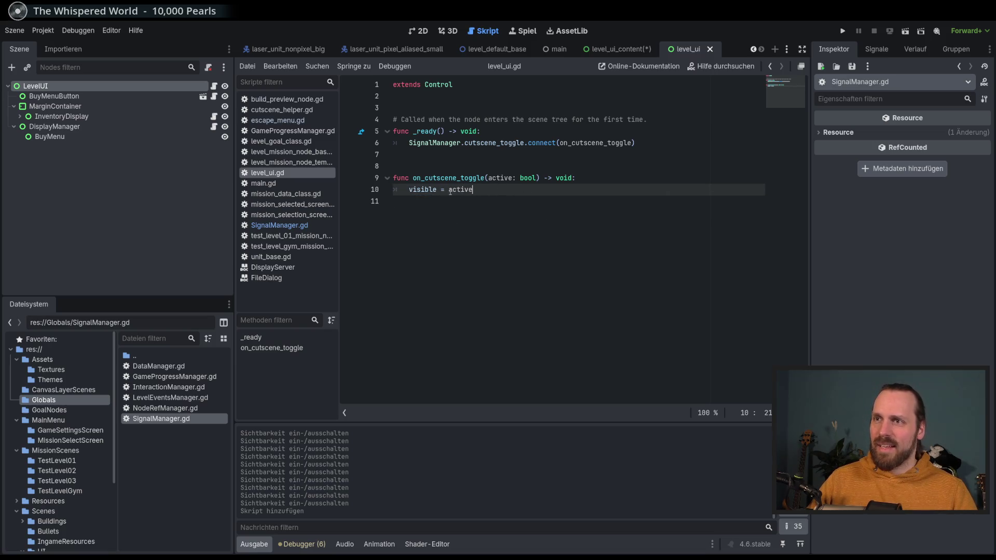
Rewrite line 10 as the conditional visible = false if not active.
key(shift+Home)
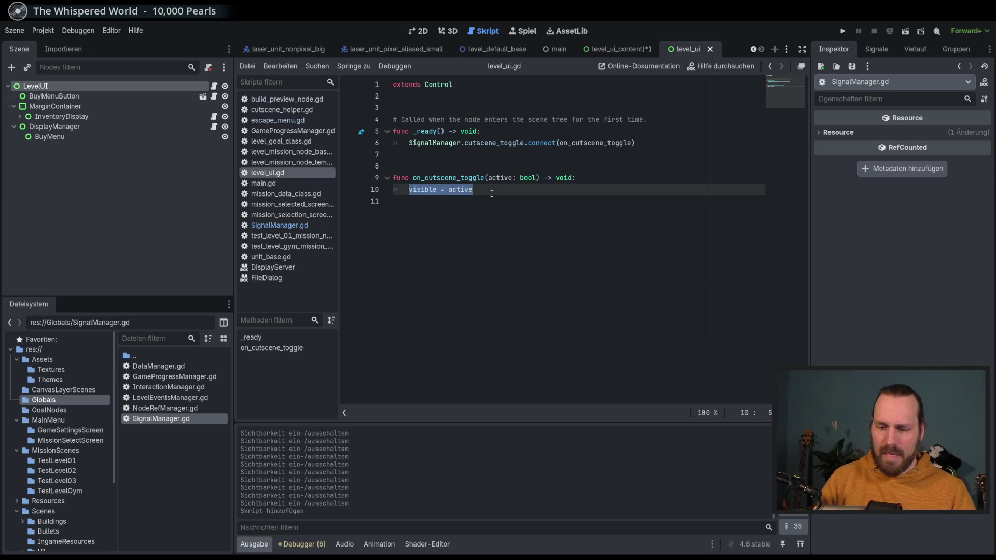
key(End)
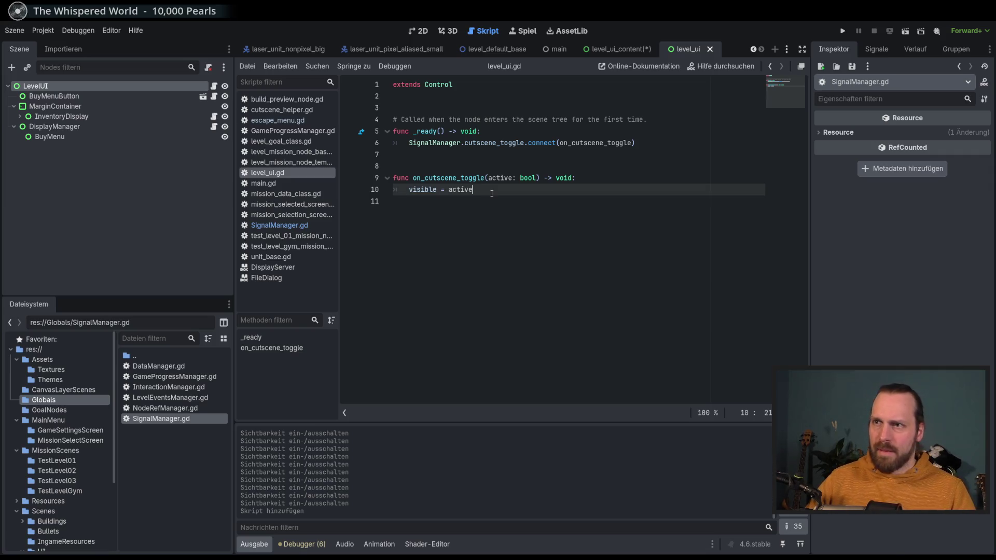
double_click(449, 191)
text(true if )
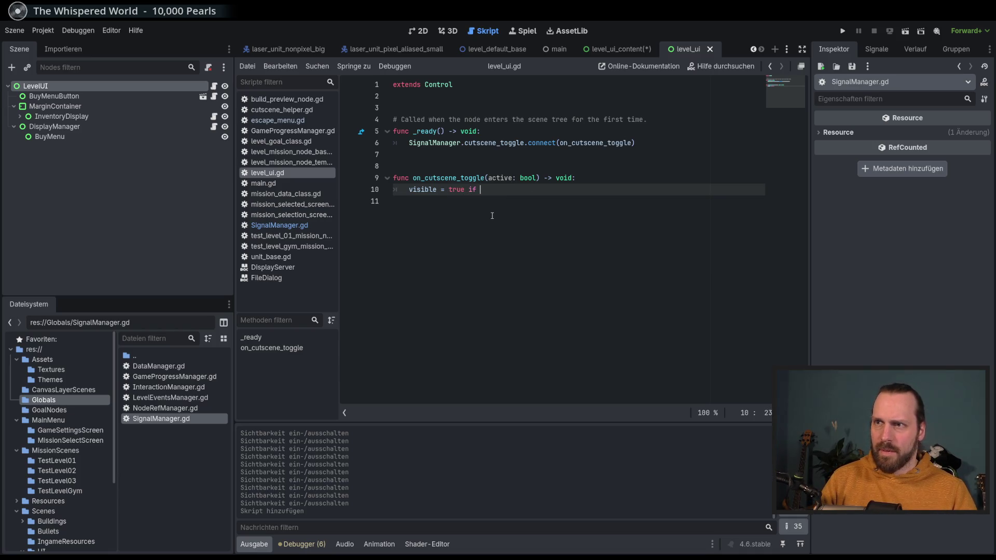
text(not ac)
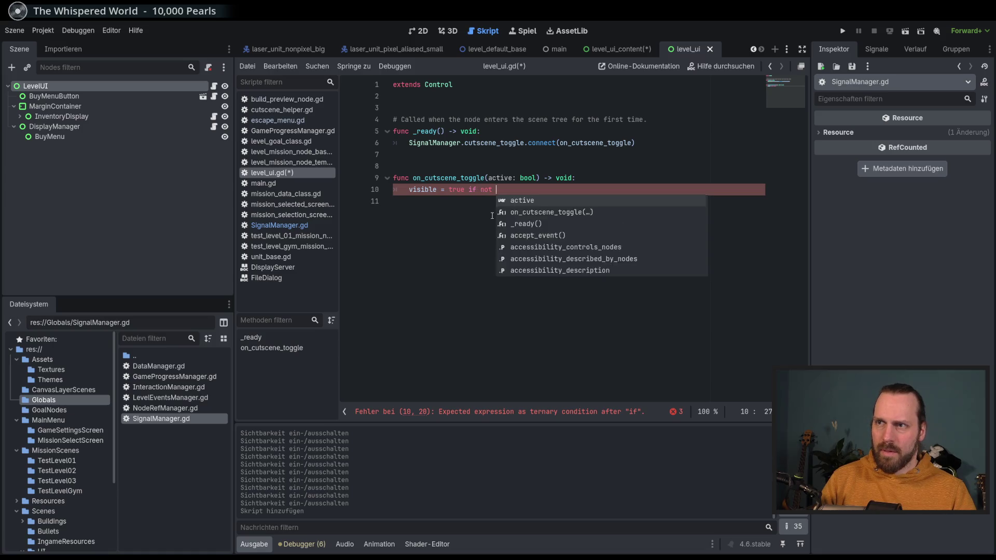
key(Return)
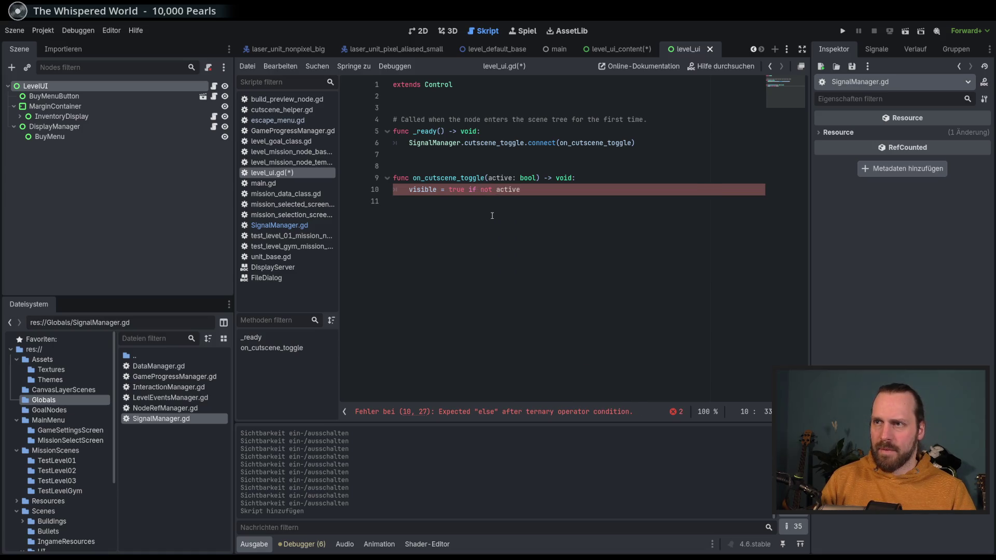
double_click(454, 189)
text(false)
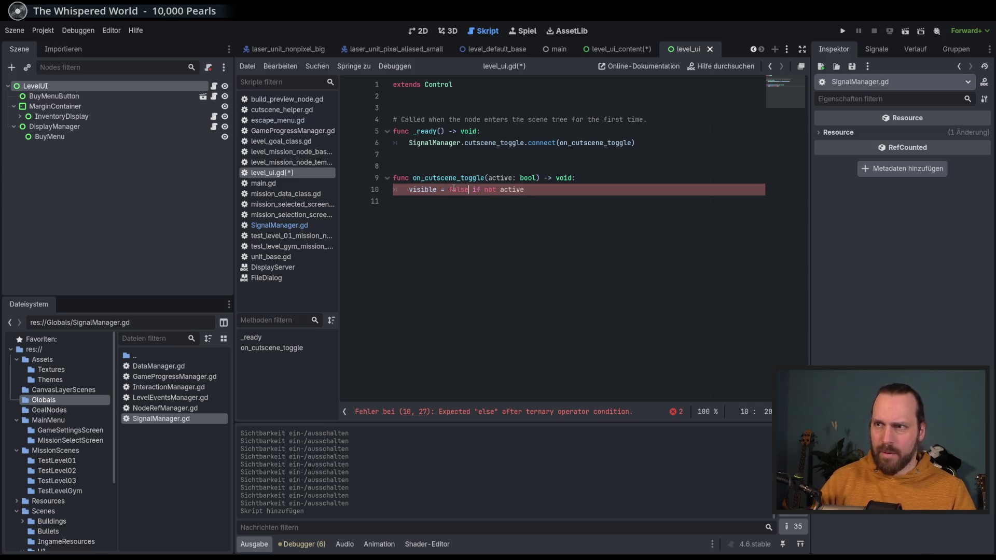
Drop 'not' and append 'else true', giving visible = false if active else true, then save.
double_click(490, 189)
key(BackSpace)
click(553, 189)
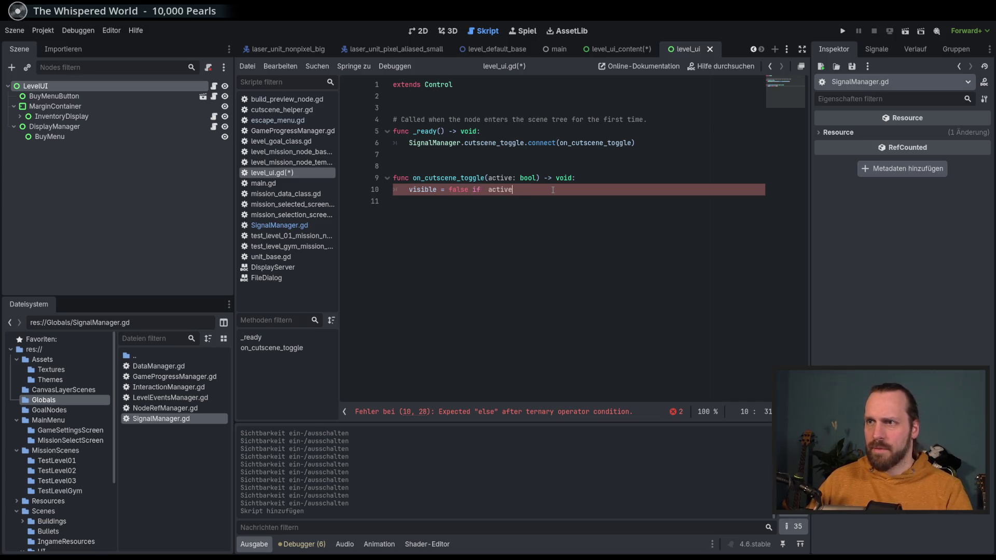
key(BackSpace)
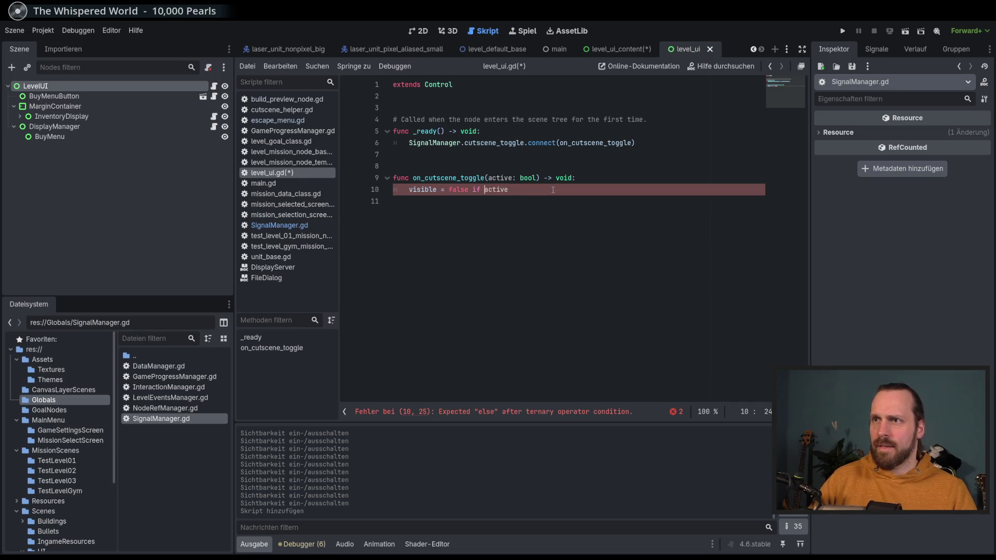
text(else true)
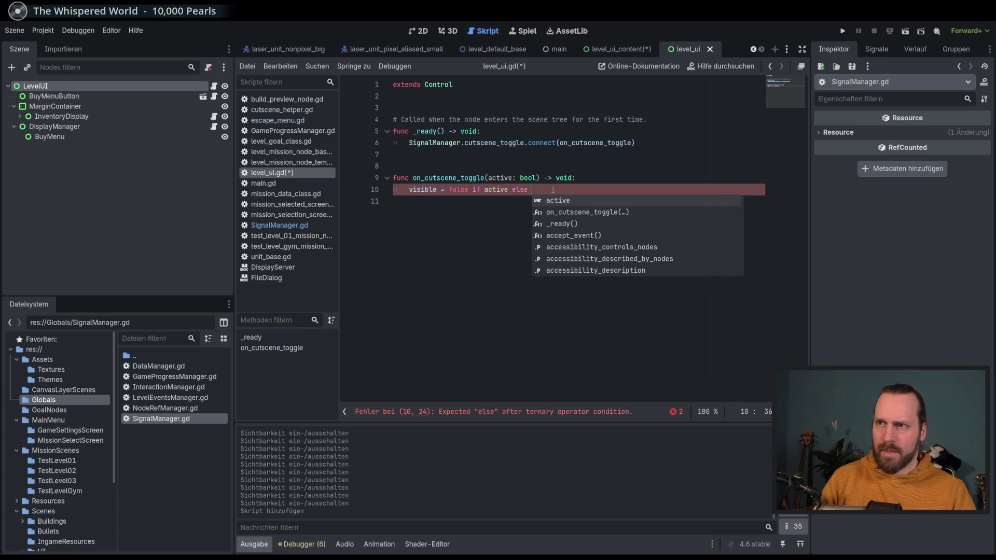
key(Escape)
key(ctrl+s)
click(417, 189)
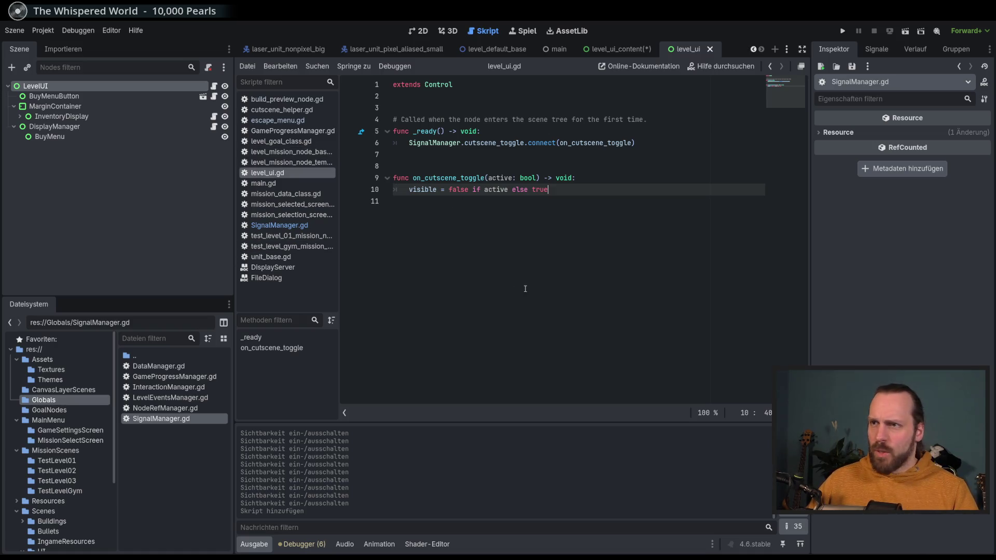
drag(113, 421, 116, 496)
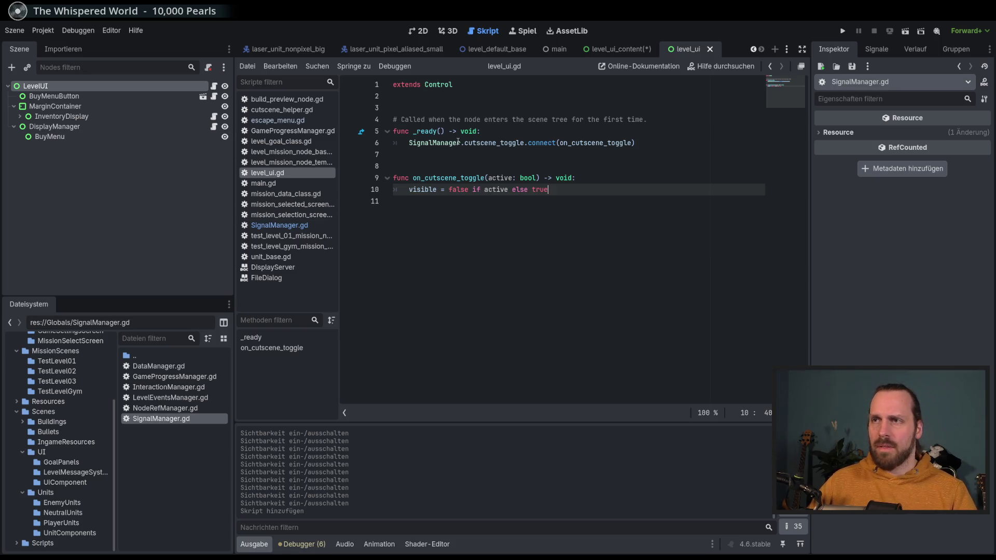
Add a hide() call on a new line after the connect call in _ready.
click(427, 131)
click(573, 177)
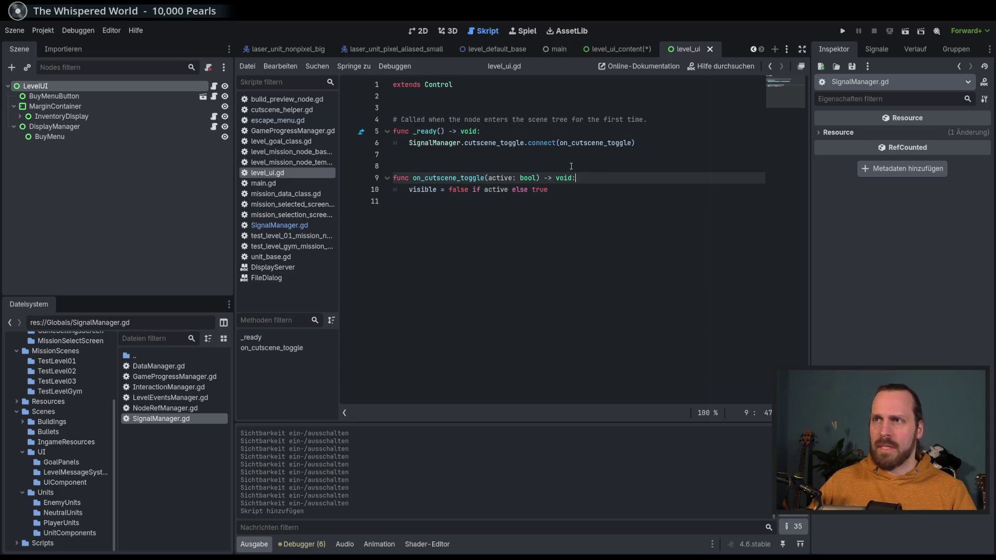
click(673, 146)
key(Return)
key(Return)
text(hide())
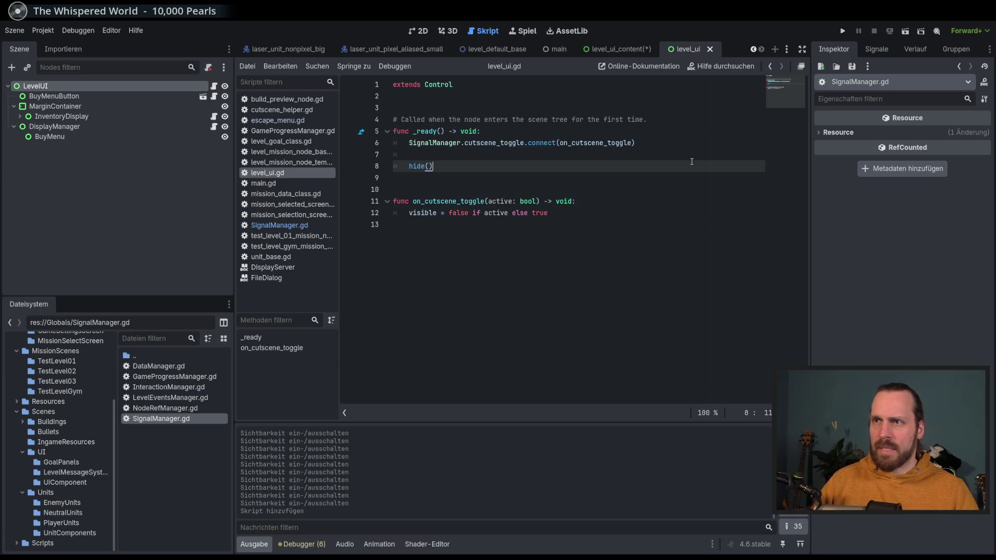
click(628, 217)
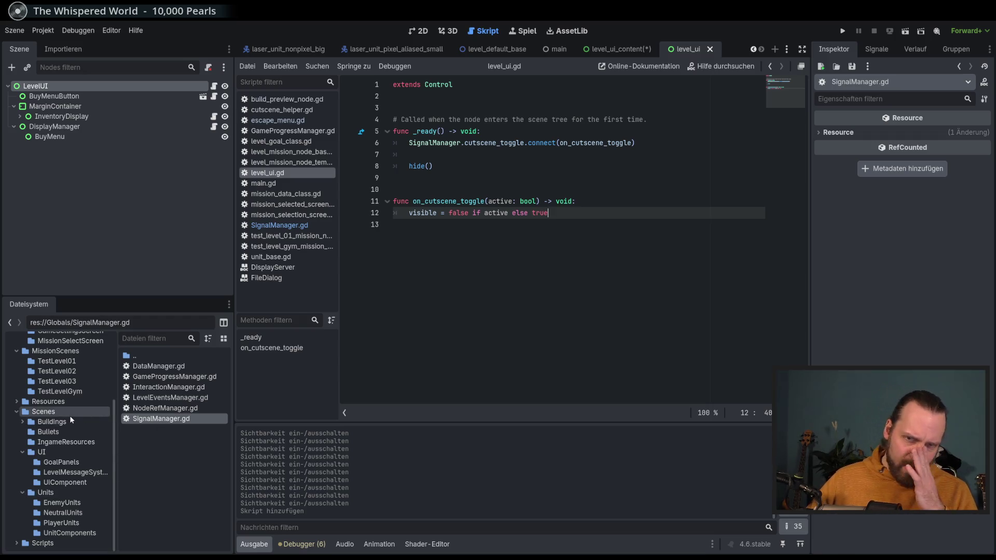
List the MissionScenes folder's files, including TestLevel01–03 and level_default_base.tscn.
click(68, 353)
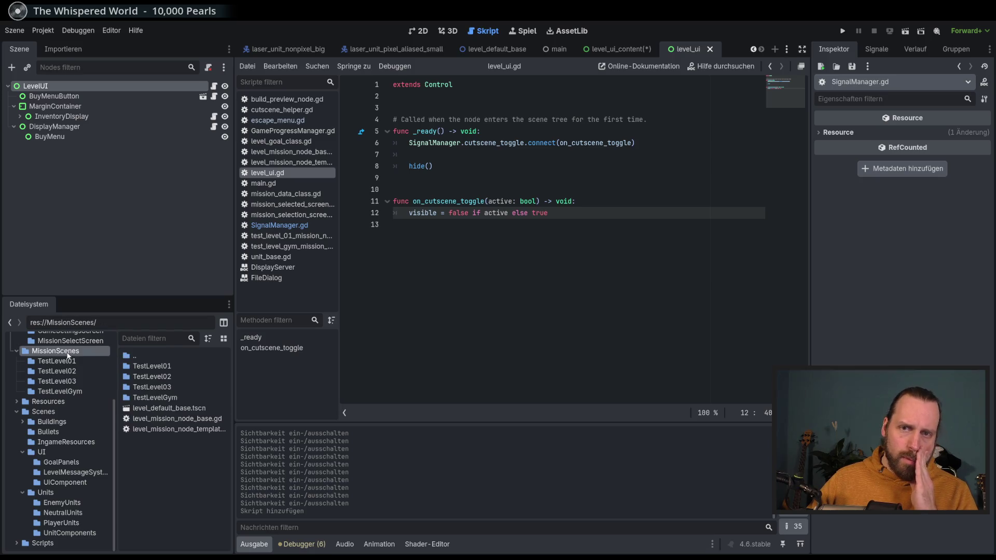
In level_mission_node_base.gd, replace start_first_goal's pass with SignalManager.cutscene_toggle.emit(false) and save.
double_click(178, 423)
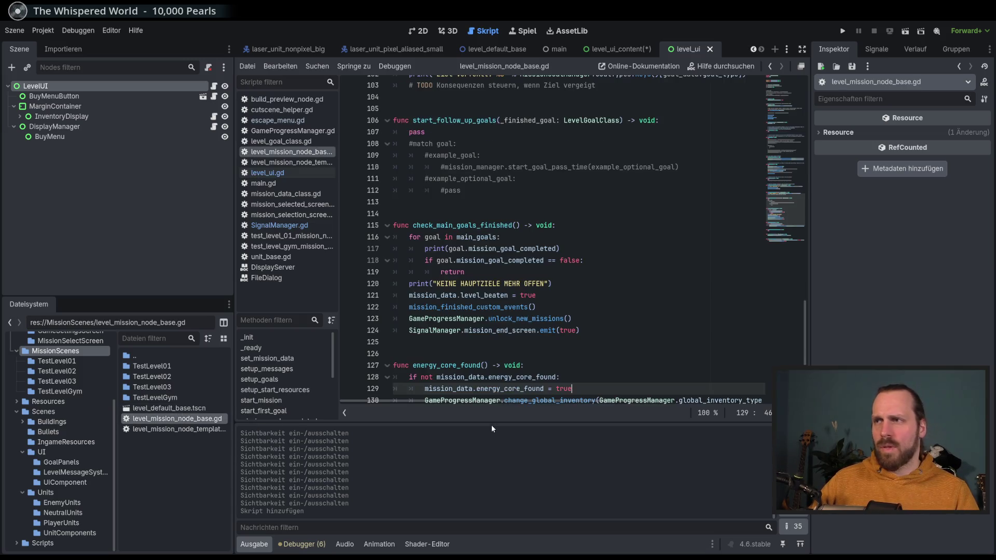
mouse_move(788, 215)
mouse_down()
mouse_move(783, 139)
mouse_move(779, 206)
mouse_move(774, 180)
mouse_up()
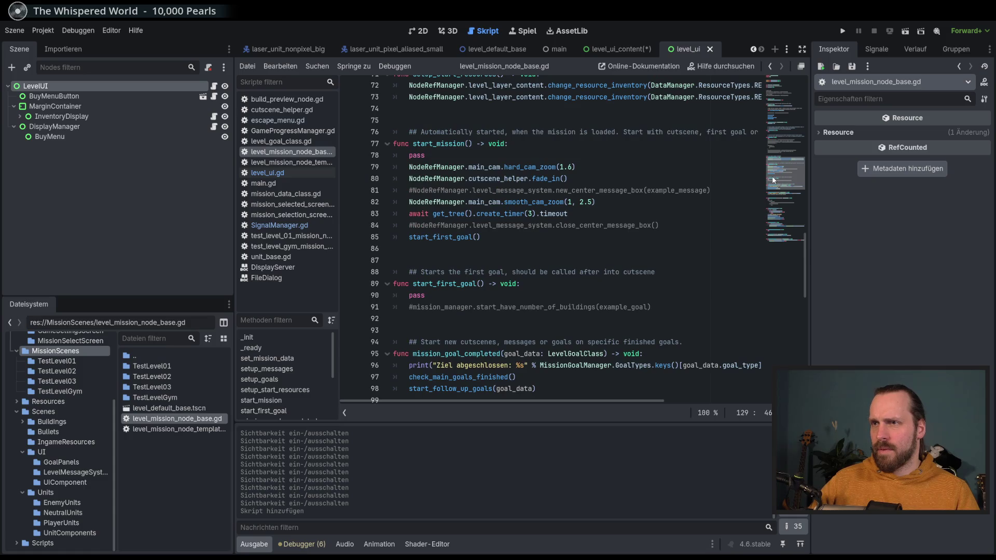
double_click(434, 237)
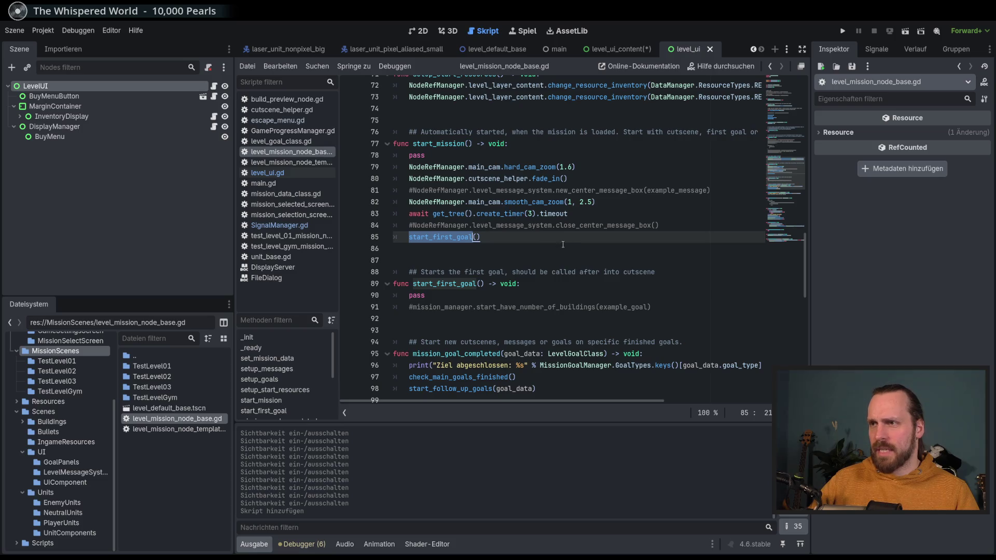
key(Down)
key(Down)
key(Down)
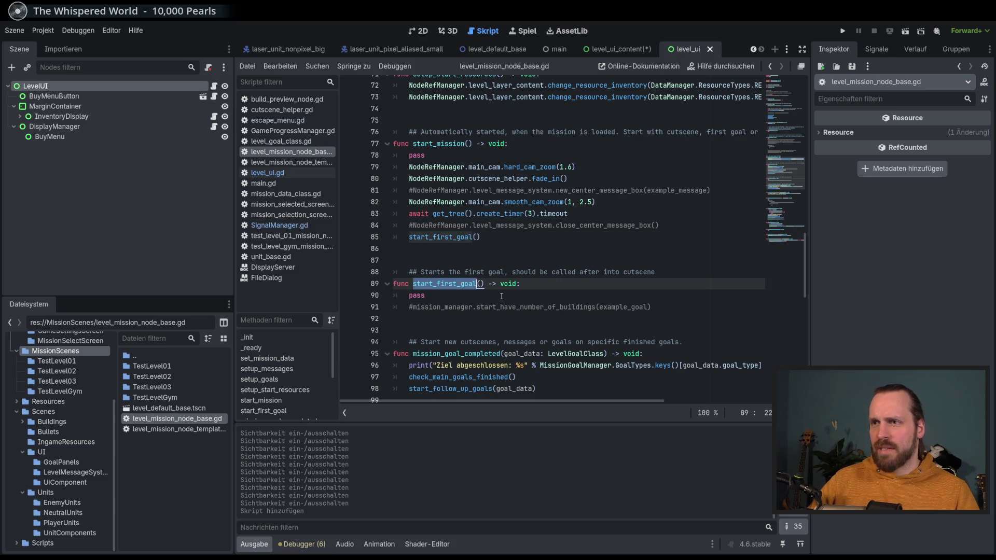
drag(426, 296, 410, 296)
text(Sign)
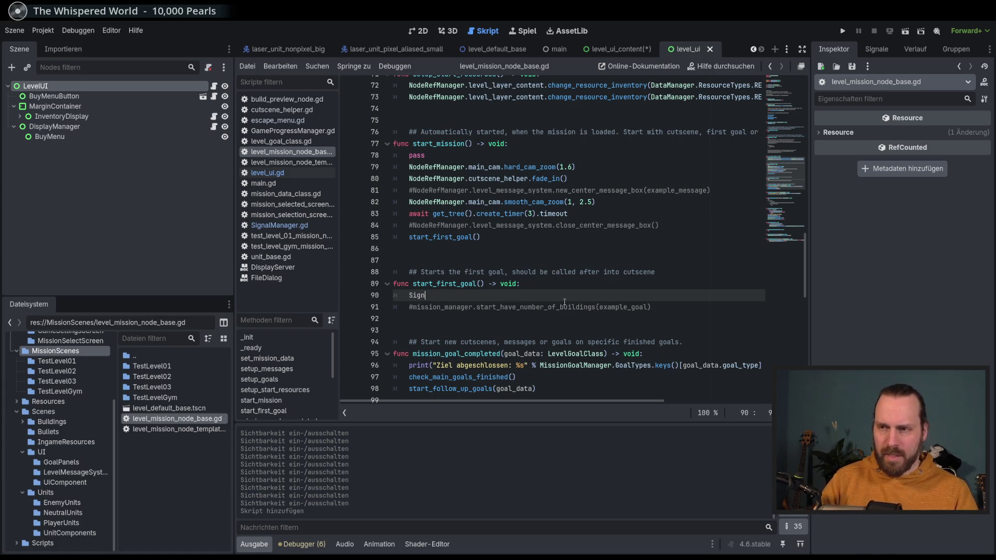
text(alManager.)
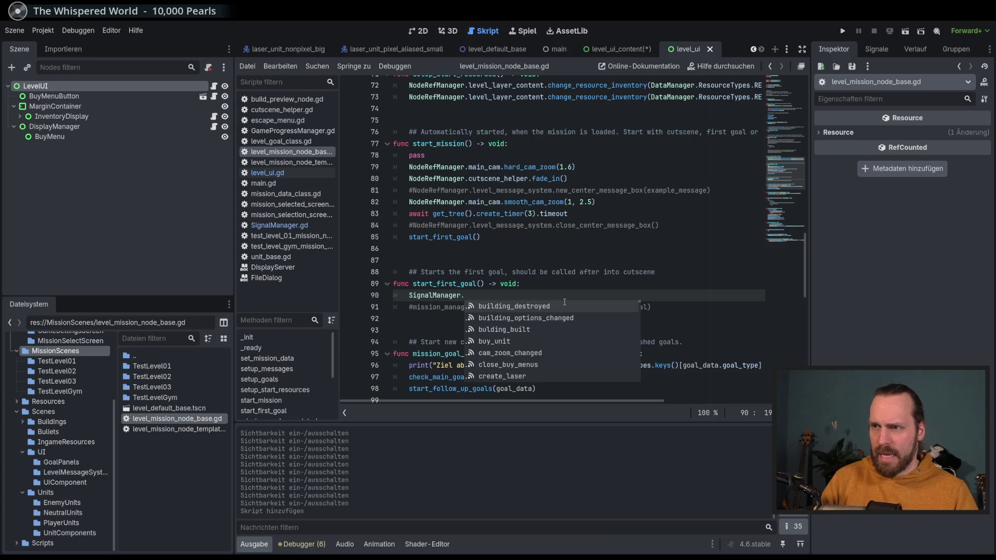
scroll(565, 302, up, 1)
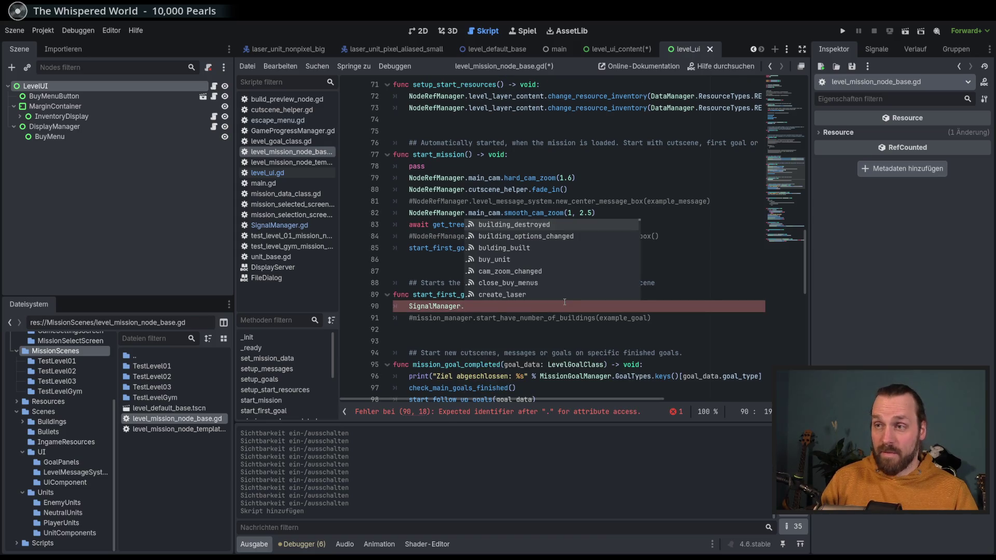
text(cut)
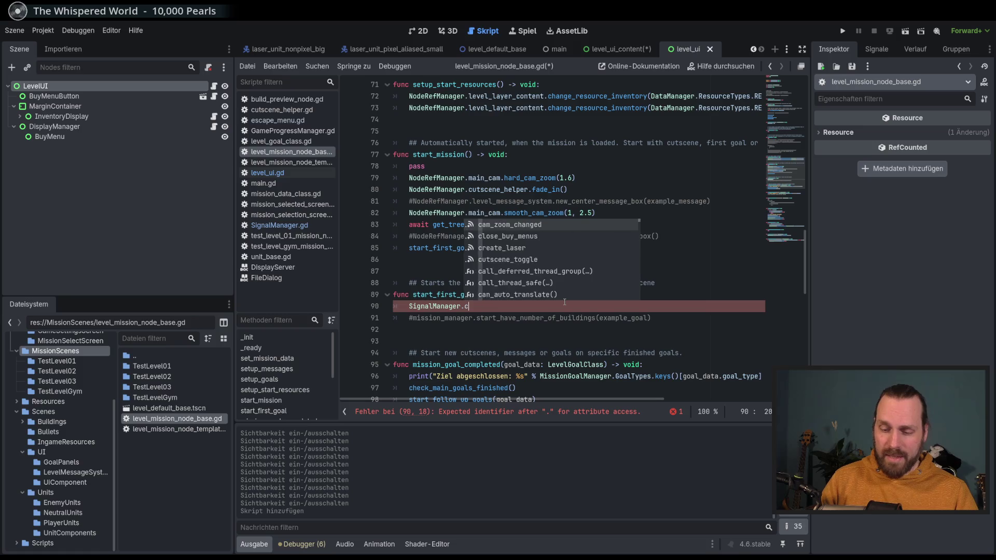
key(Return)
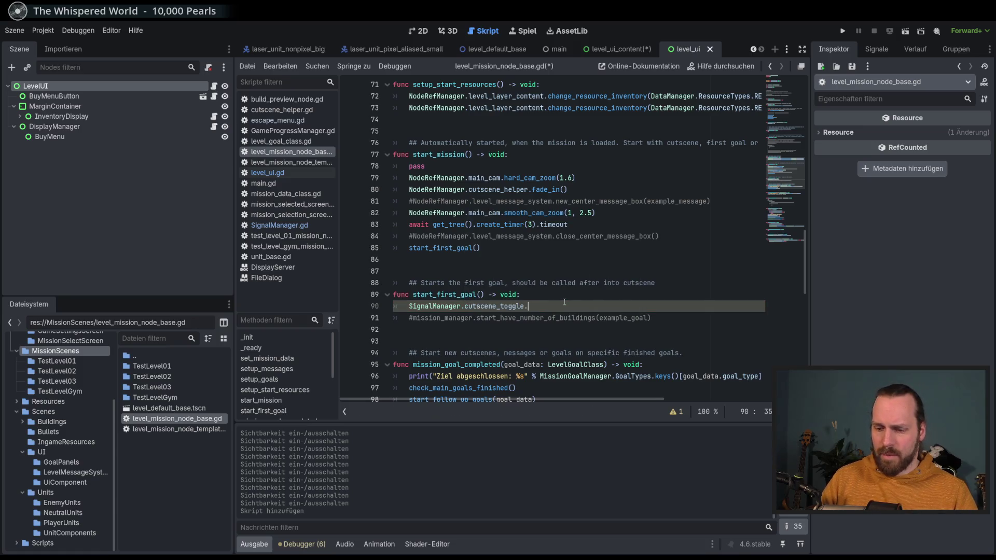
key(Return)
text(false)
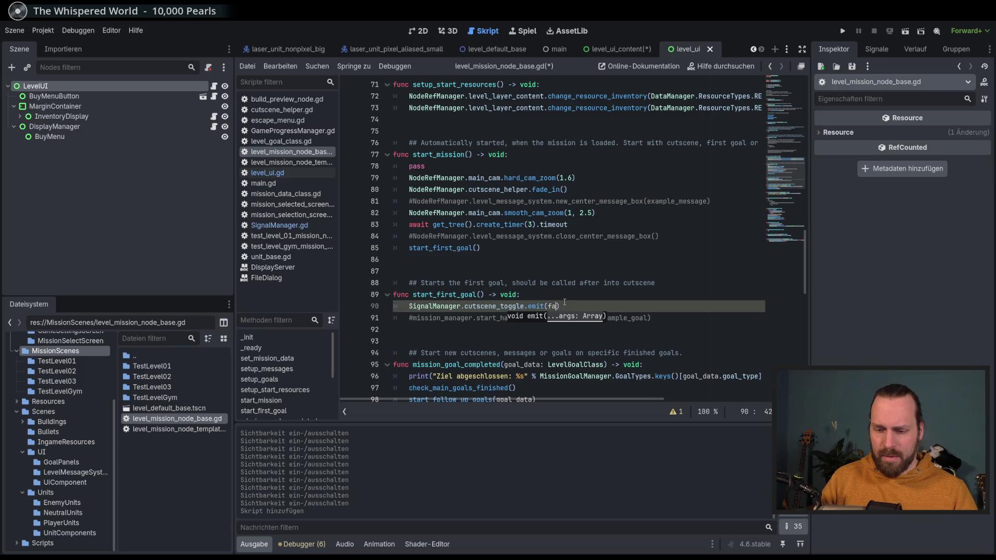
text())
key(ctrl+s)
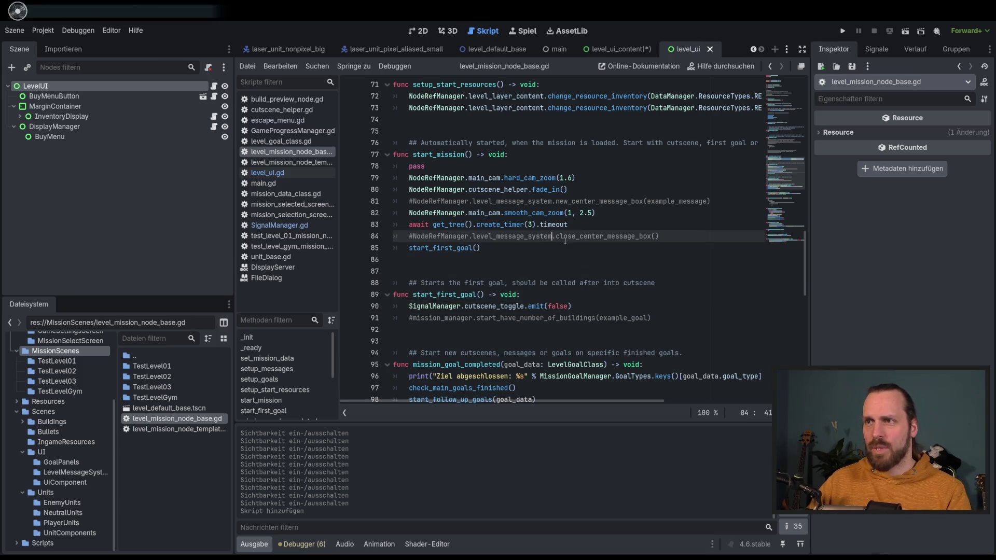
Move the cutscene_toggle.emit(false) call into start_mission, restore pass in start_first_goal, and save.
click(660, 236)
key(Return)
drag(572, 317, 408, 318)
mouse_move(493, 318)
mouse_down()
mouse_move(457, 270)
mouse_move(409, 248)
mouse_up()
click(498, 318)
text(pass)
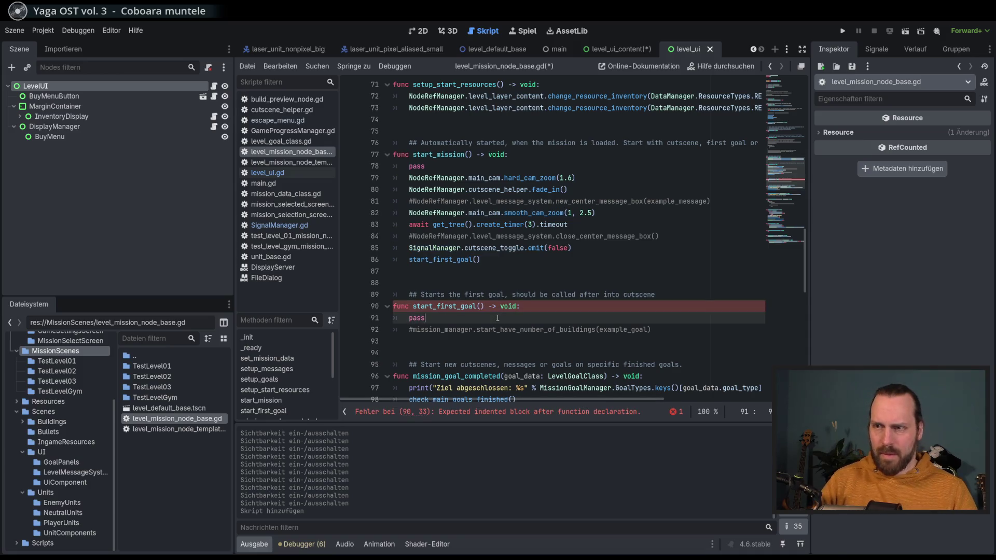
key(ctrl+s)
Run the project with F5 to test the change.
double_click(436, 308)
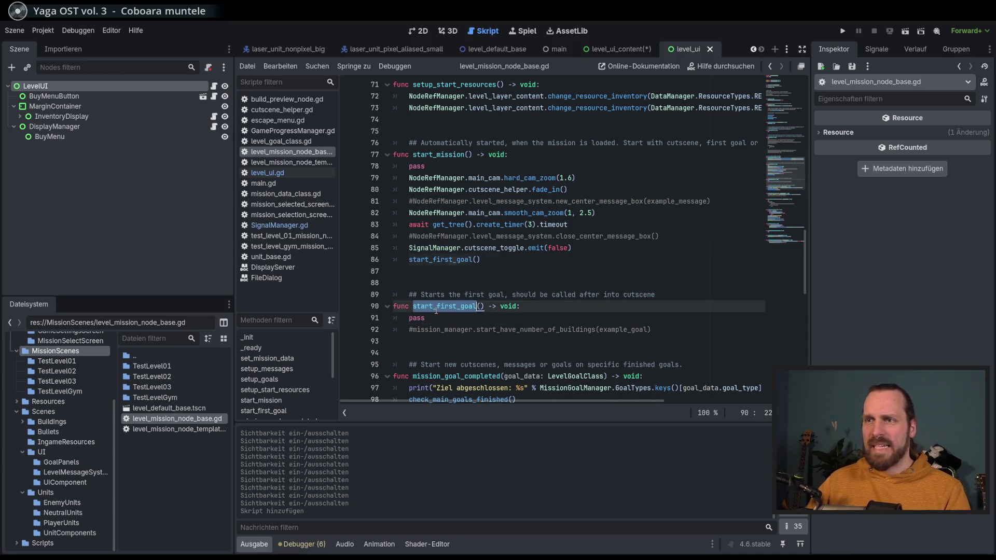
click(558, 313)
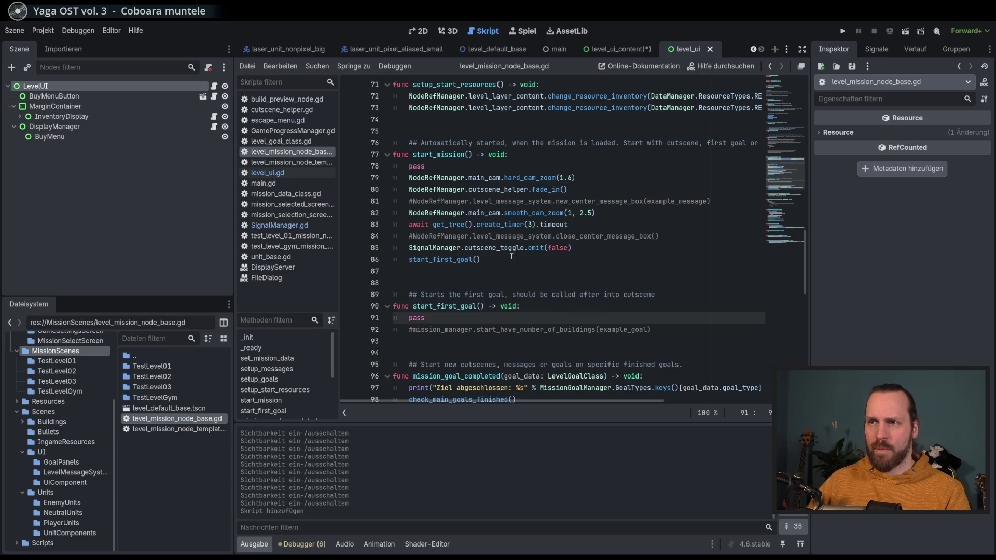
click(562, 306)
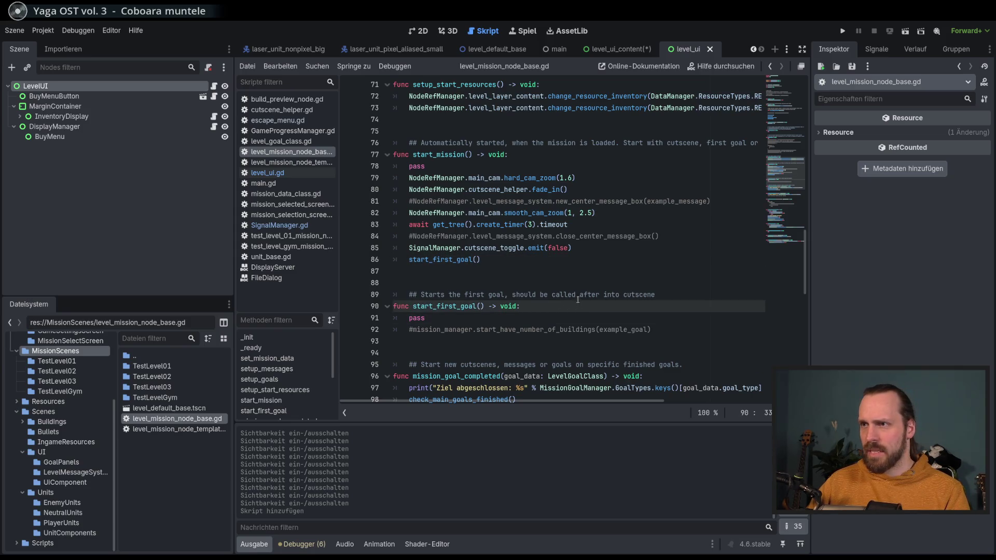
key(F5)
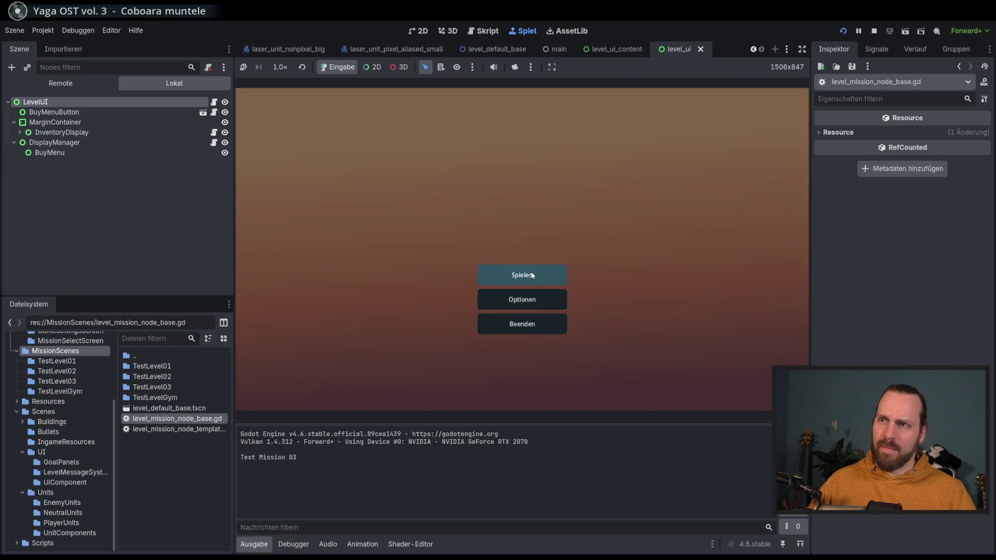
Start Test Level GYM from the Spielen menu, then stop and rerun the game.
click(532, 275)
click(376, 137)
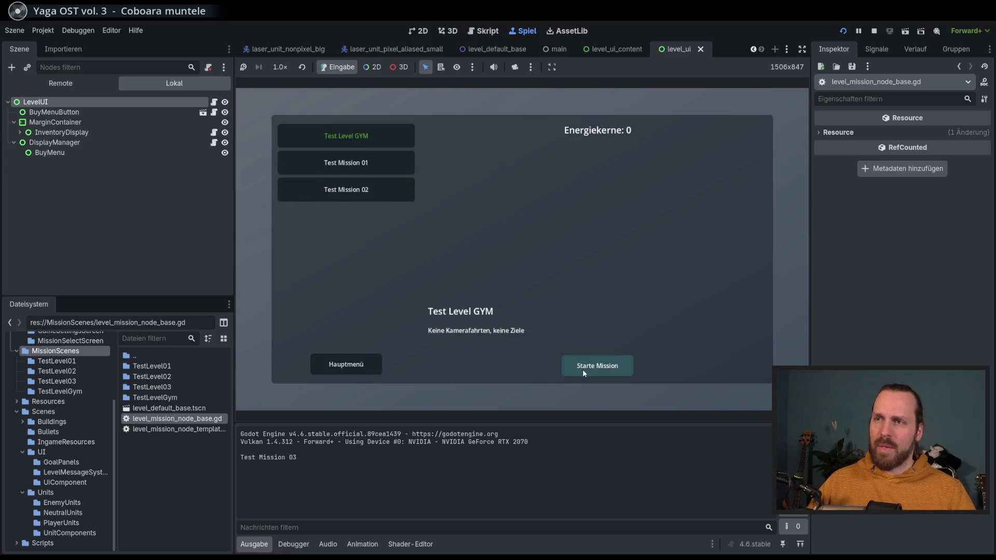
click(583, 370)
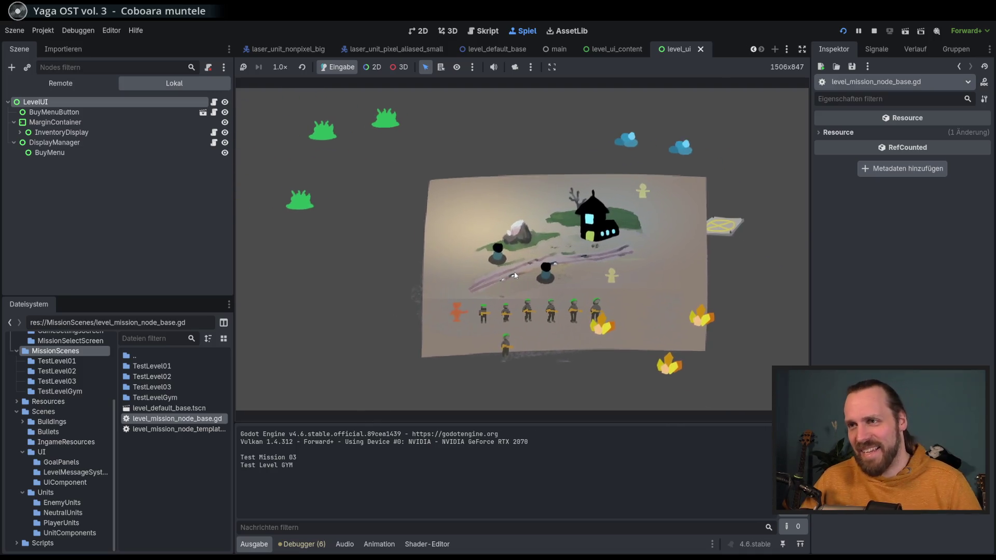
key(F8)
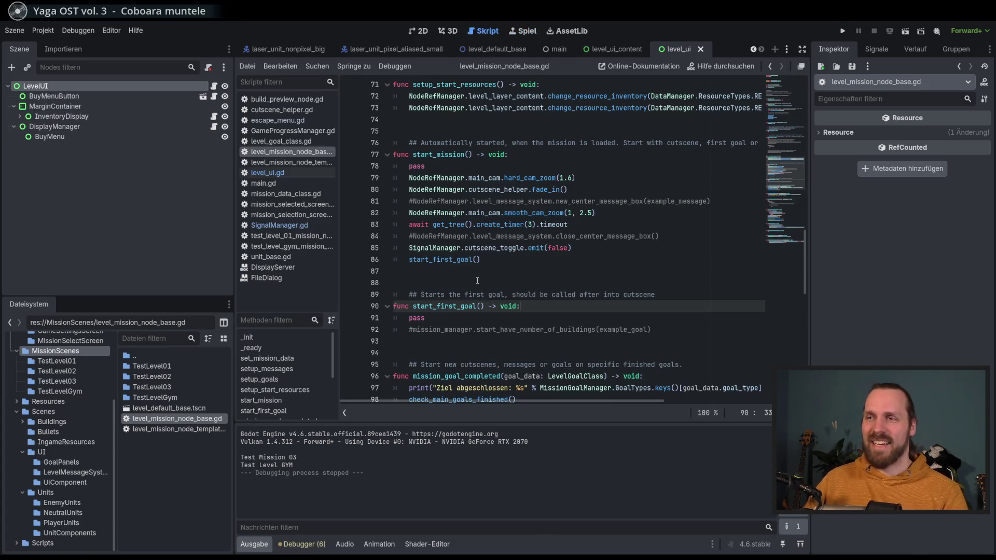
key(F5)
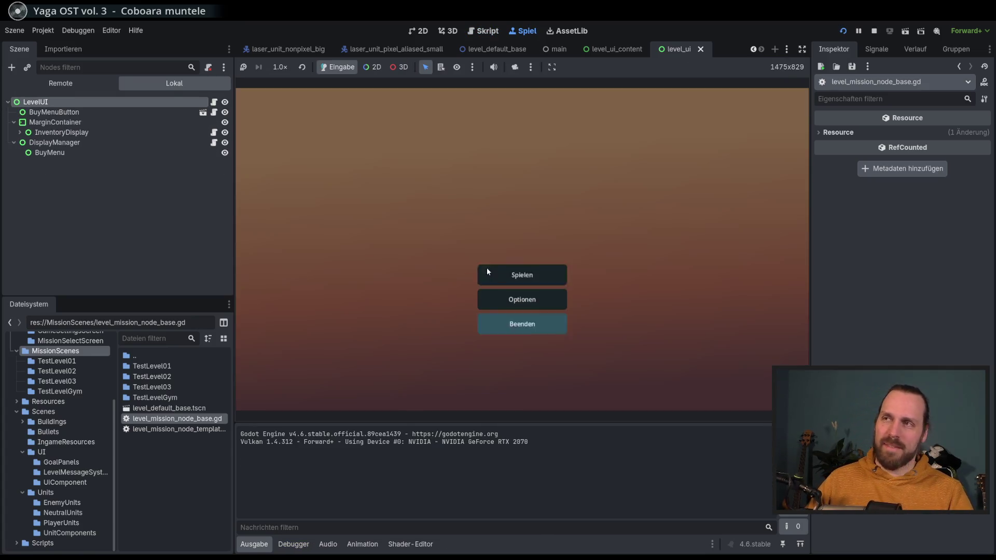
Start Test Mission 01, play until the Landing Platform goal, then stop the game.
click(493, 283)
click(375, 136)
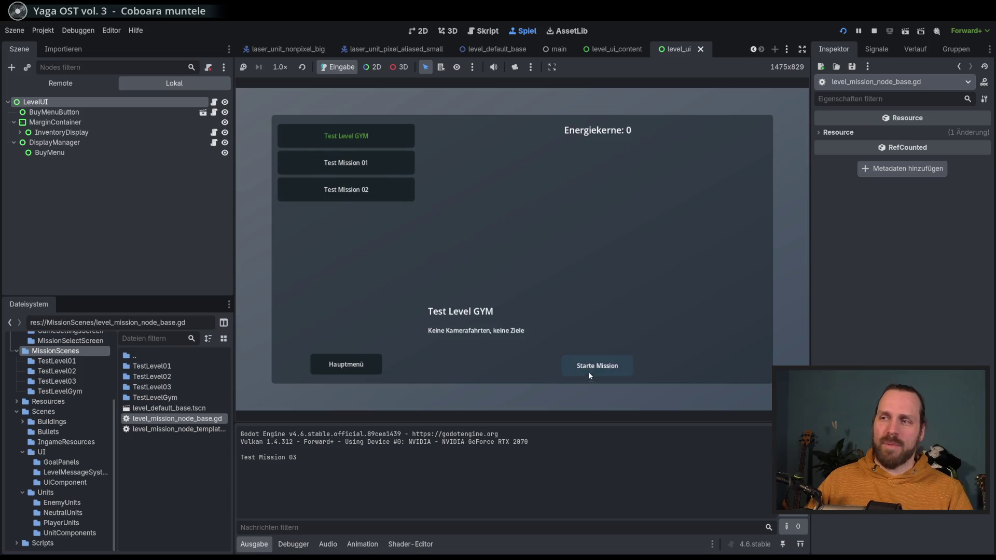
click(589, 371)
key(Escape)
click(536, 258)
click(379, 163)
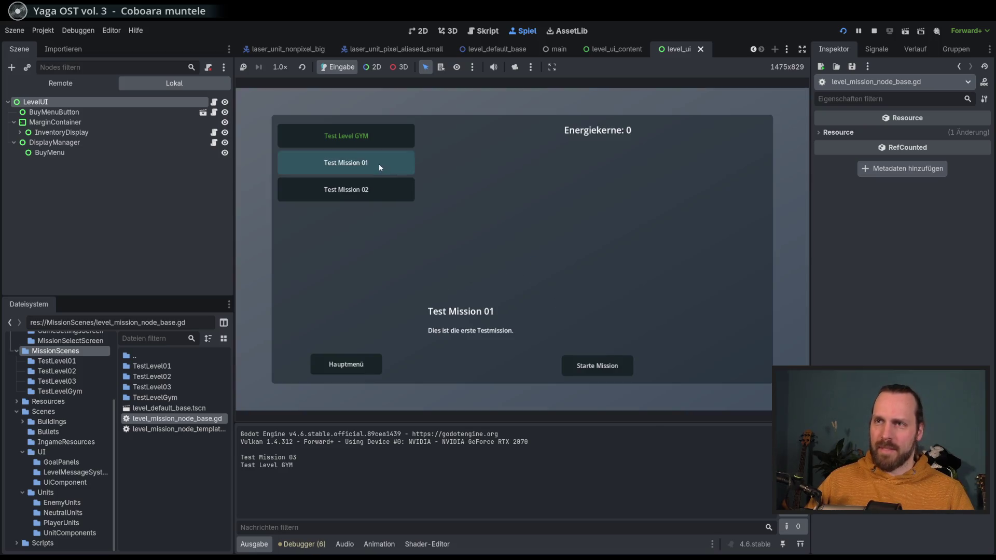
click(622, 368)
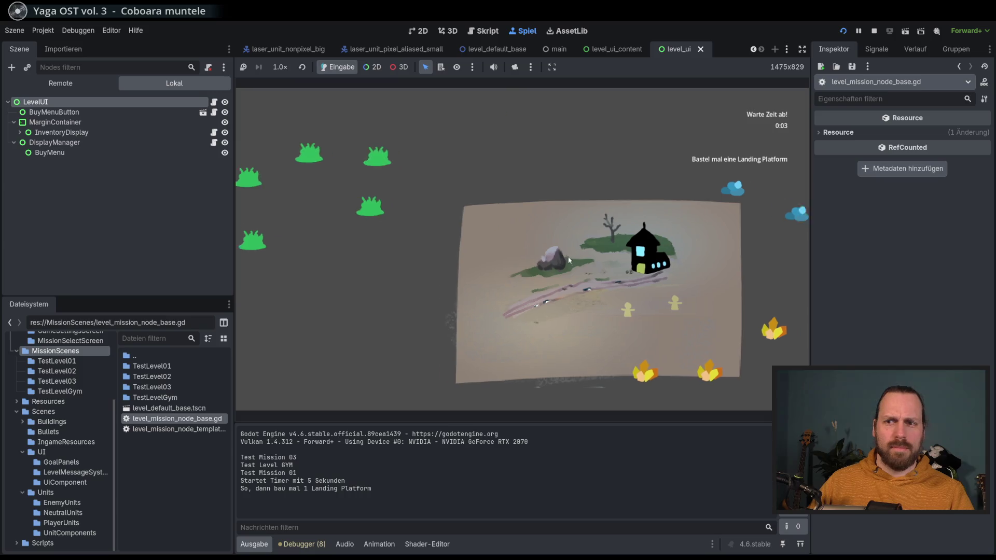
click(553, 268)
key(F8)
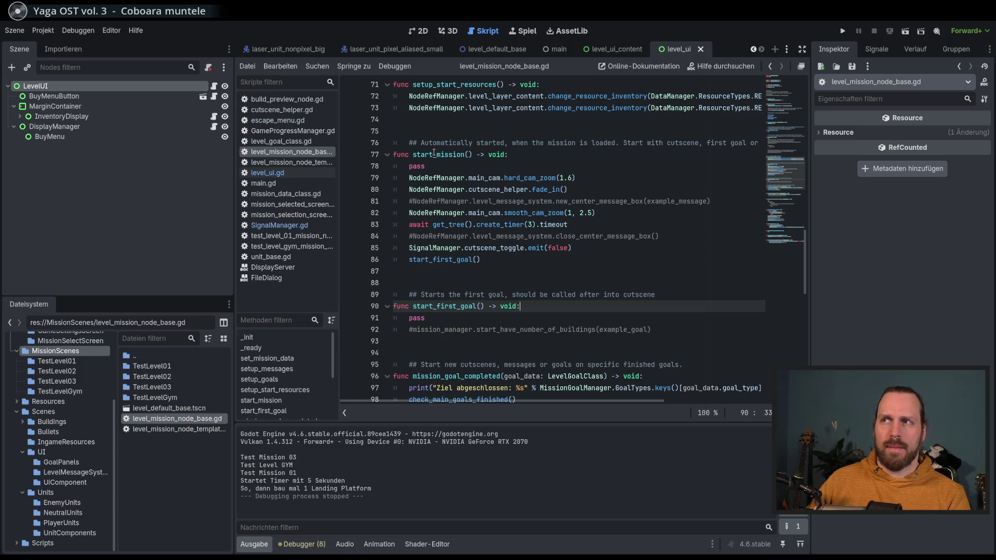
Delete the cutscene_toggle.emit(false) line from start_mission, remove the extra blank line, and save.
scroll(441, 171, up, 3)
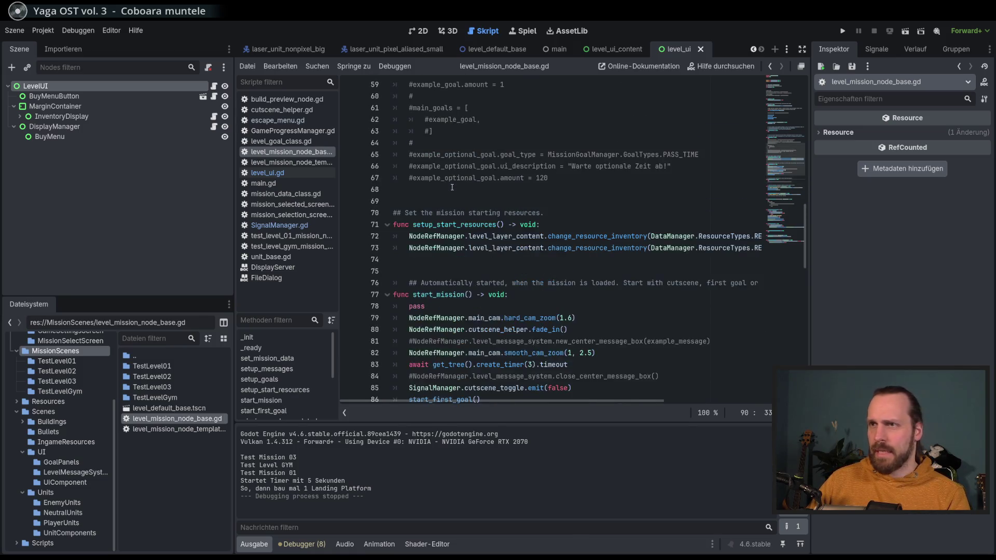
scroll(459, 205, down, 3)
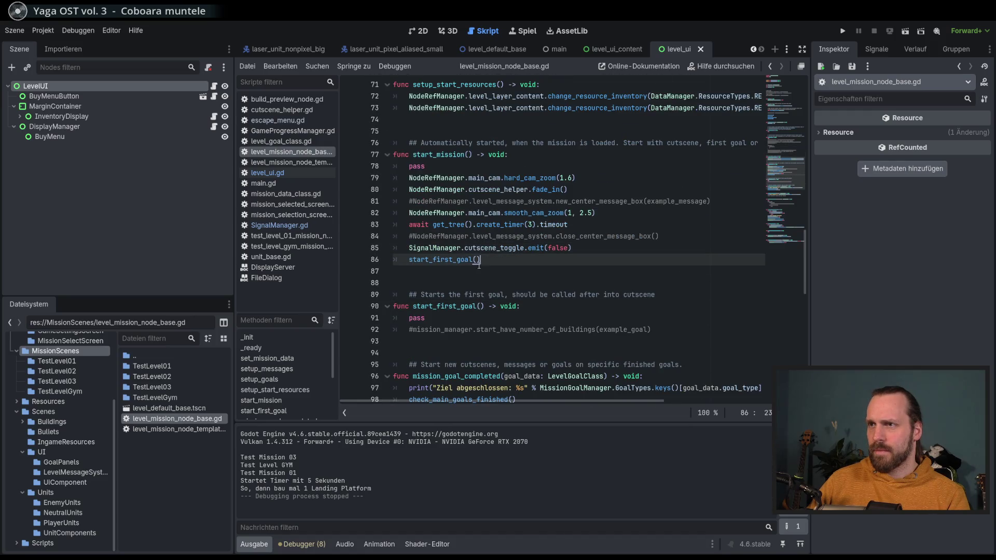
click(498, 257)
click(460, 169)
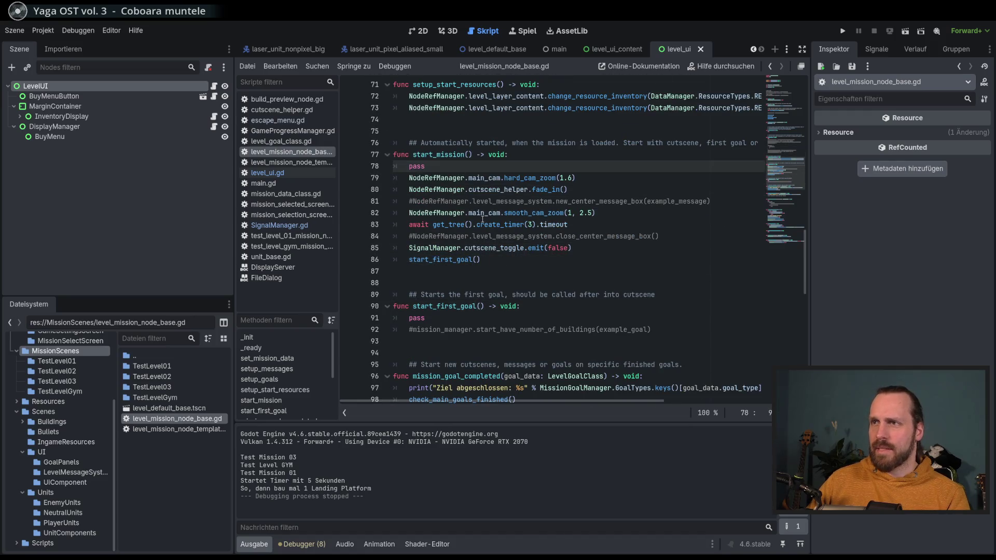
click(585, 285)
click(573, 248)
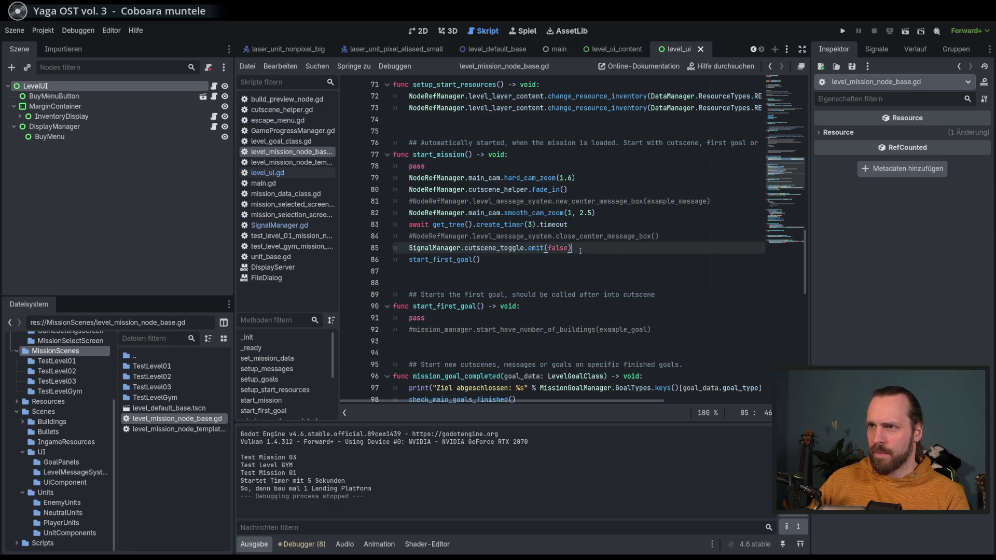
key(shift+Home)
key(ctrl+c)
key(BackSpace)
key(BackSpace)
key(BackSpace)
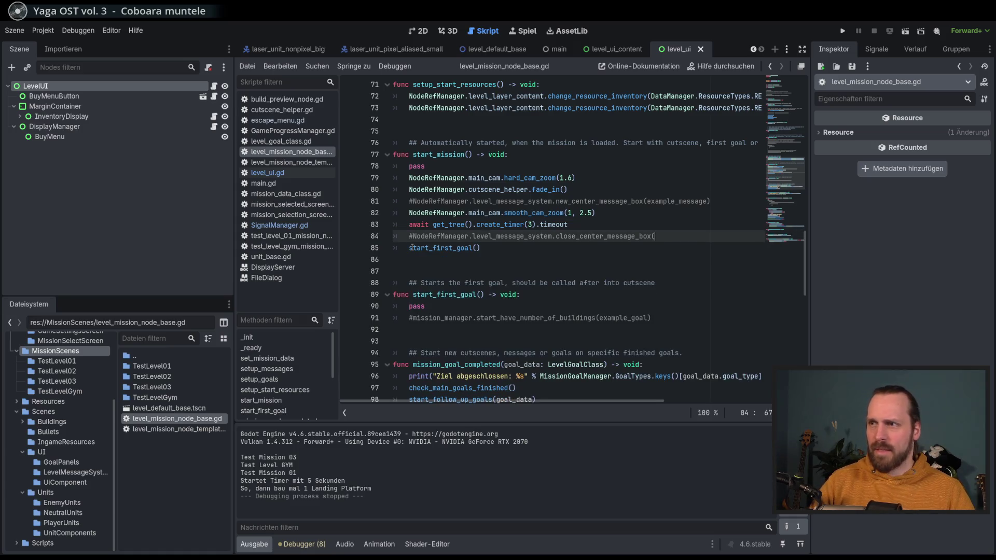
text())
key(Return)
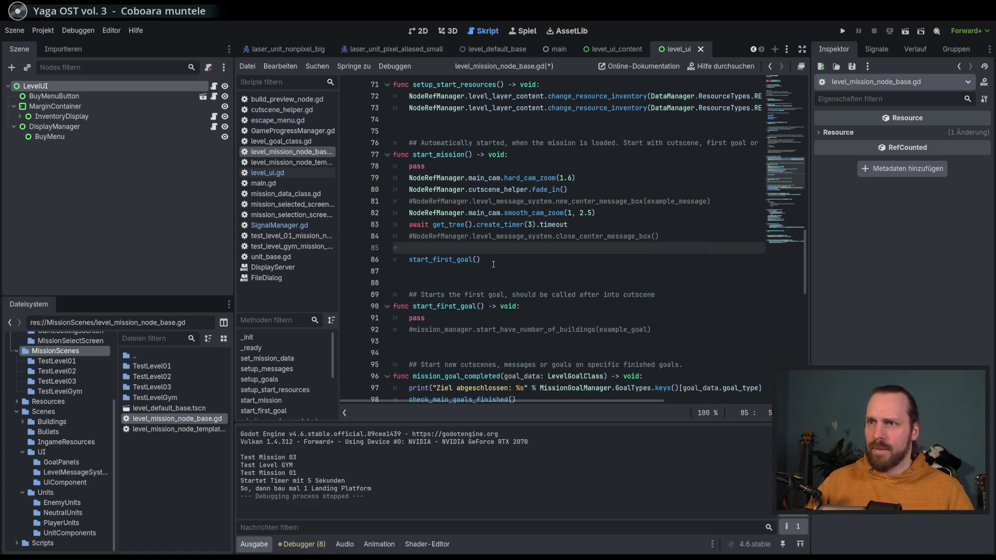
key(BackSpace)
key(BackSpace)
key(ctrl+s)
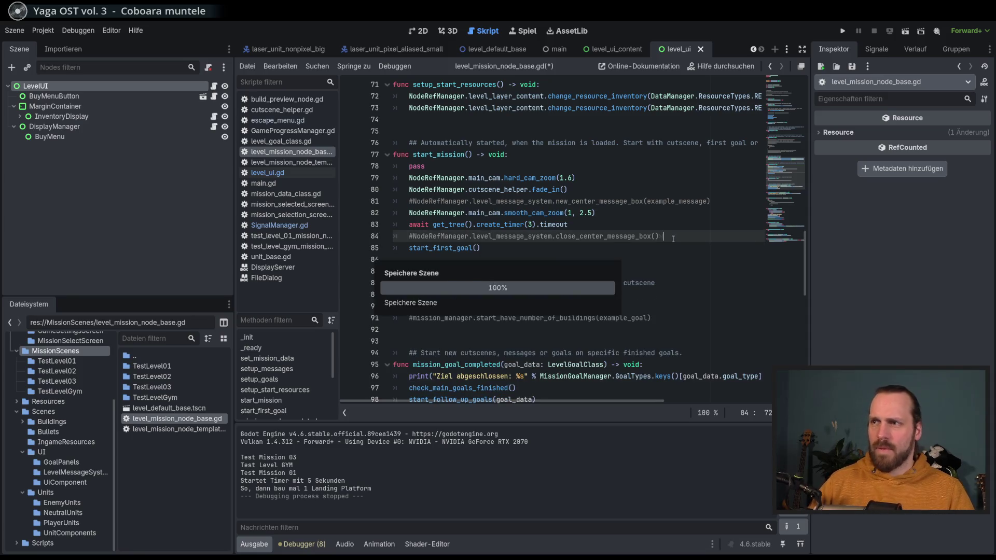
key(ctrl+s)
Review the script, then show the TestLevel01 folder in the FileSystem dock.
scroll(567, 248, down, 4)
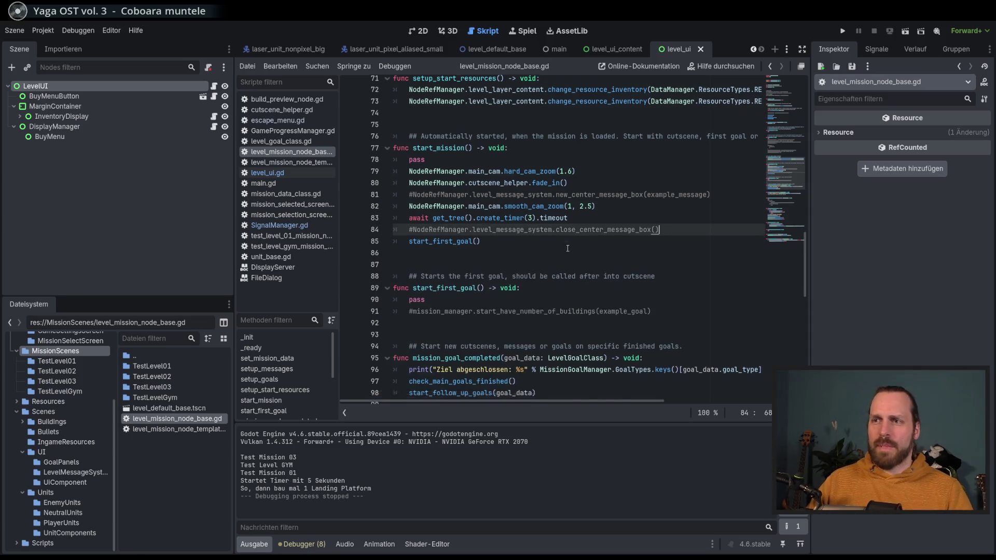
scroll(567, 248, up, 8)
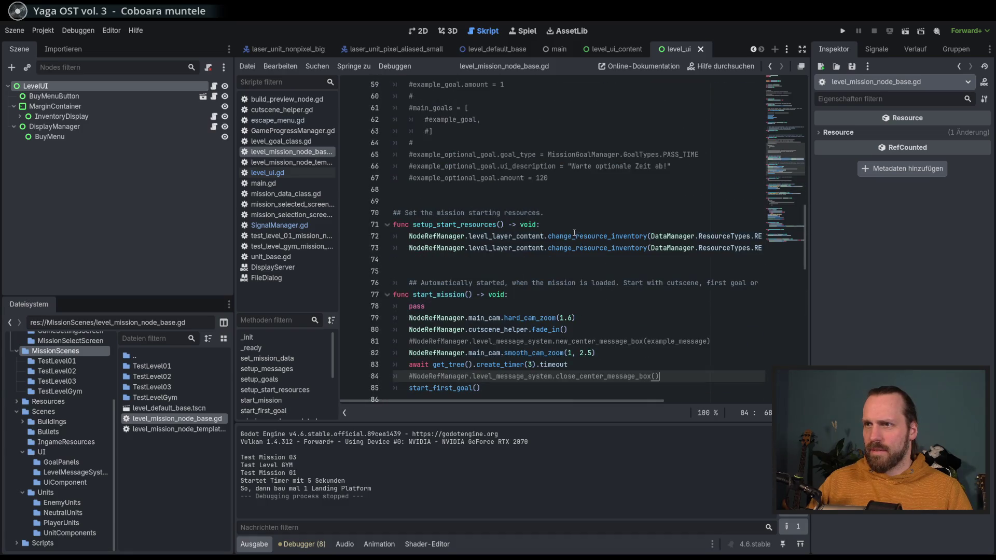
scroll(575, 234, up, 13)
scroll(573, 232, down, 16)
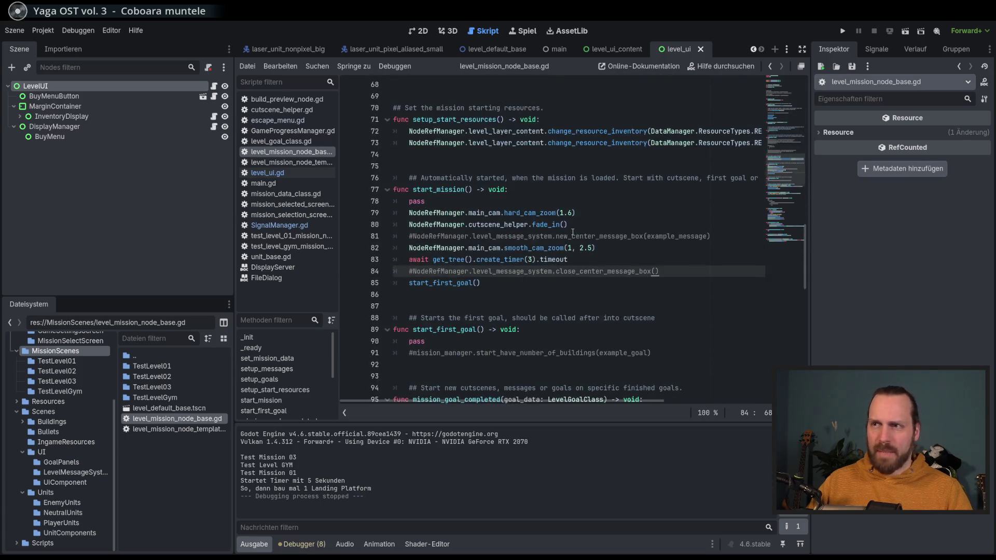
scroll(573, 232, down, 2)
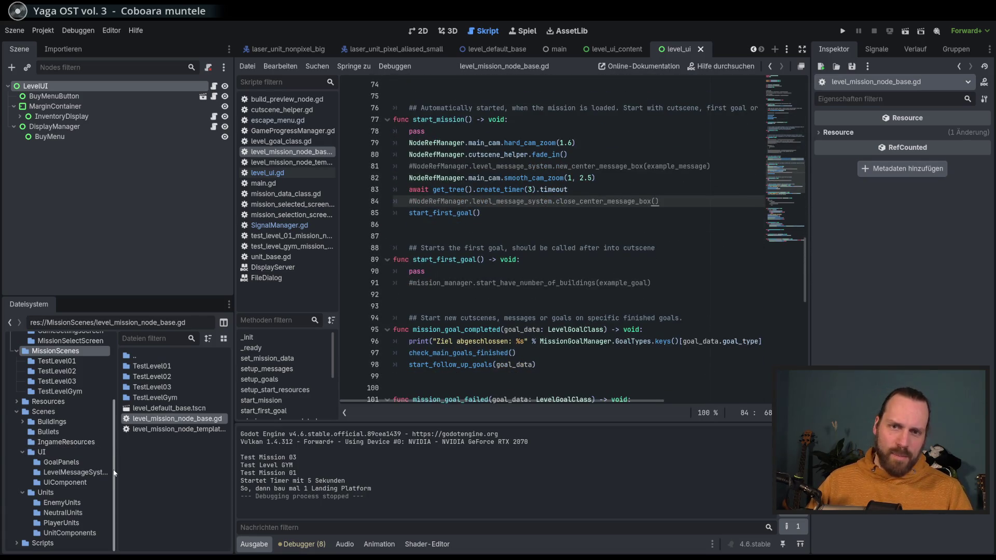
scroll(78, 416, up, 3)
click(73, 392)
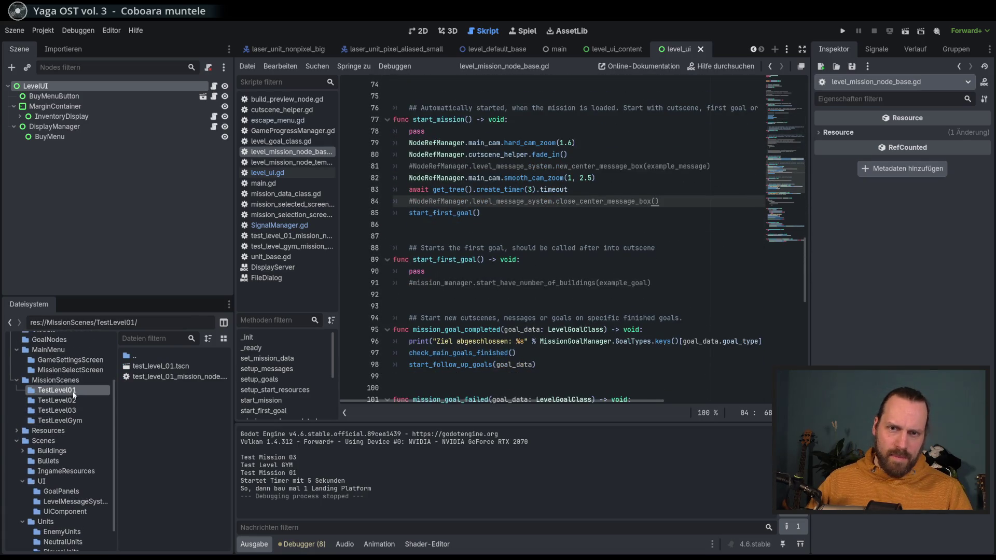
In test_level_01_mission_node.gd, paste SignalManager.cutscene_toggle.emit(false) after close_center_message_box(), then run.
double_click(198, 377)
scroll(595, 301, up, 4)
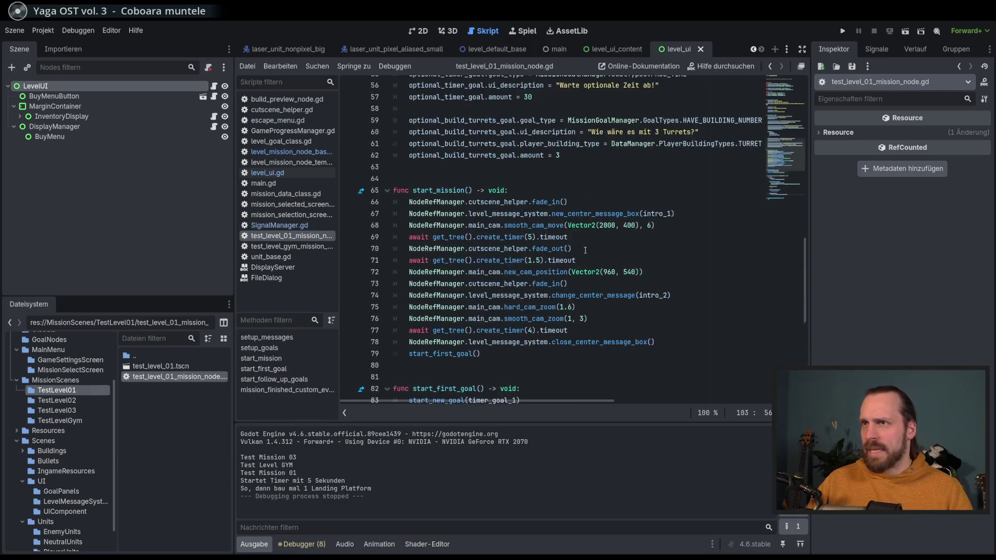
drag(444, 193, 675, 345)
click(685, 354)
click(690, 345)
key(Return)
key(ctrl+v)
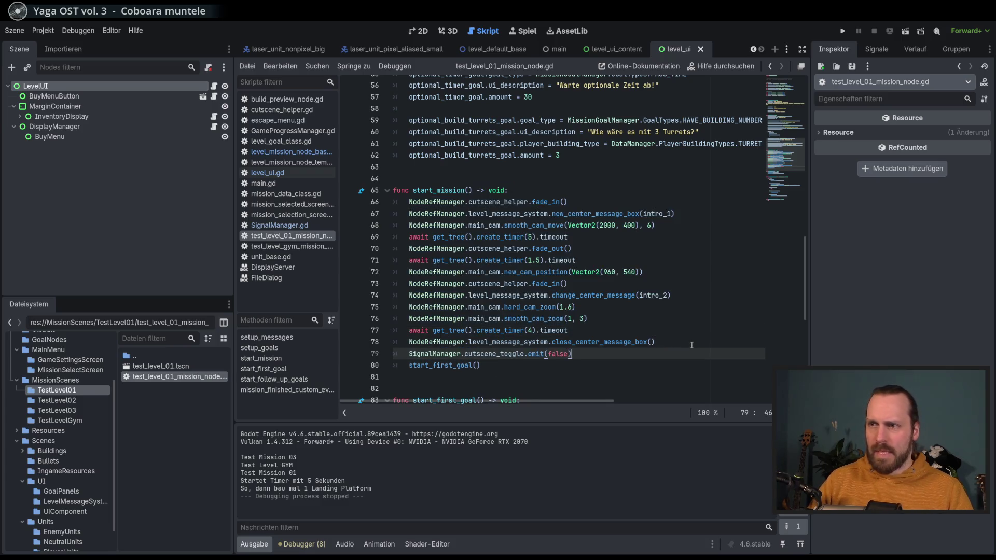
key(F5)
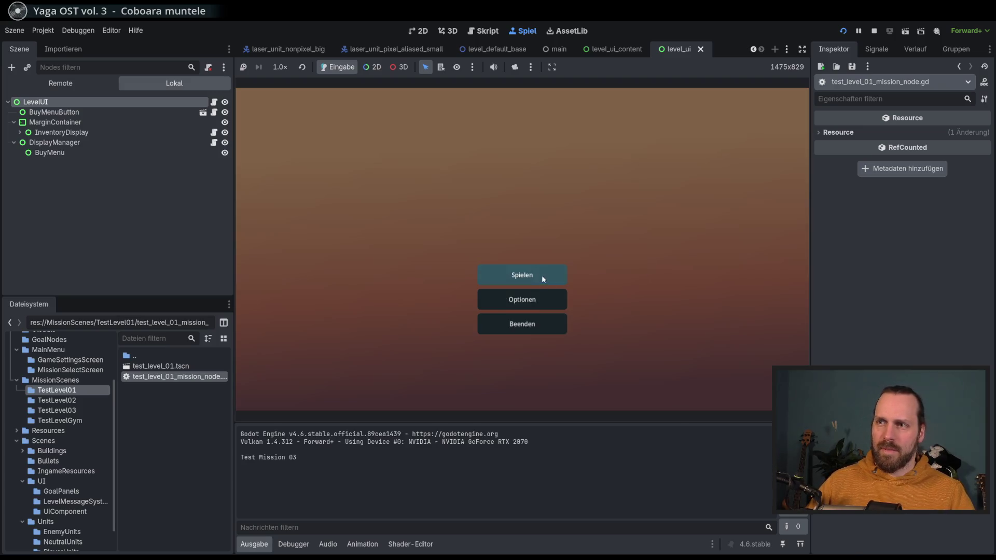
Start Test Mission 01 in the embedded game and zoom the map while the timer counts down.
click(542, 275)
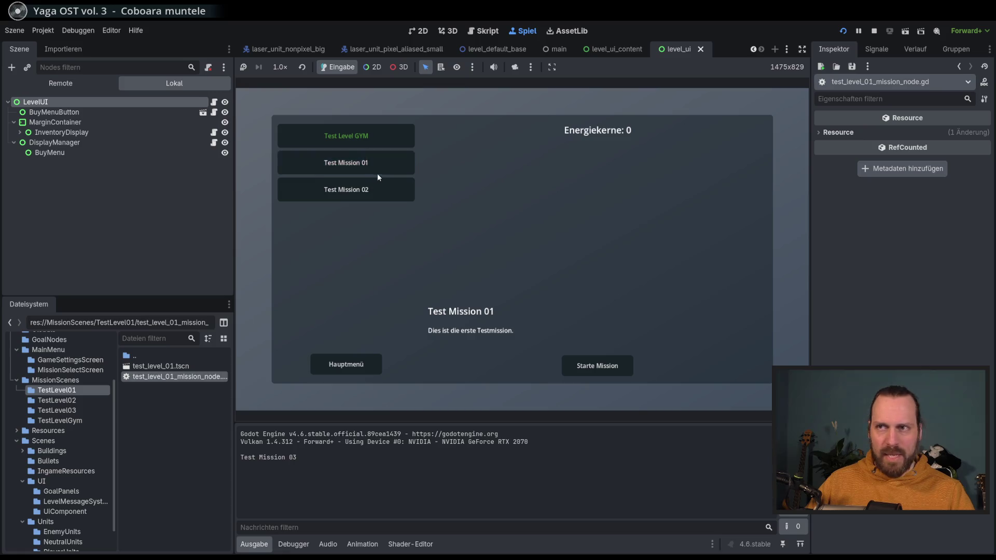
click(597, 366)
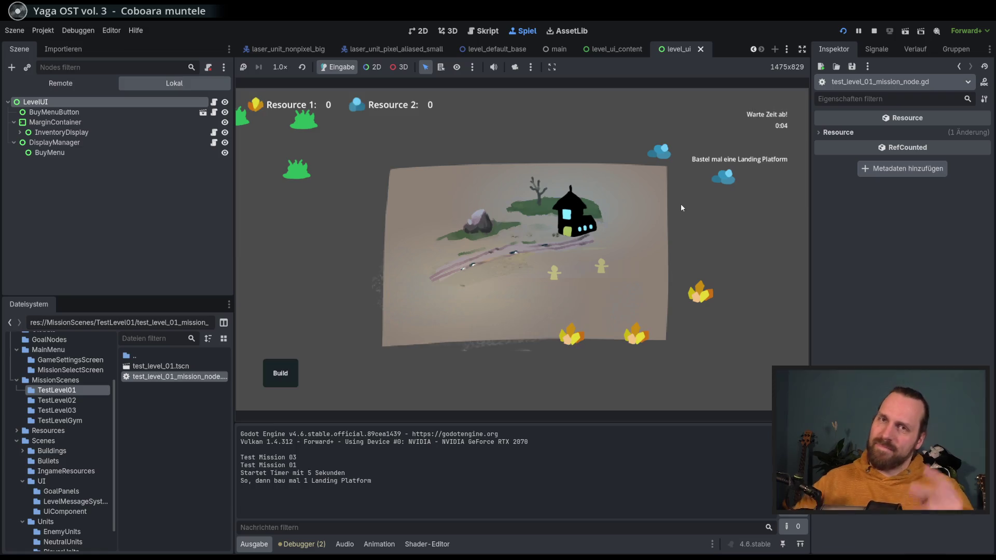
scroll(478, 157, up, 5)
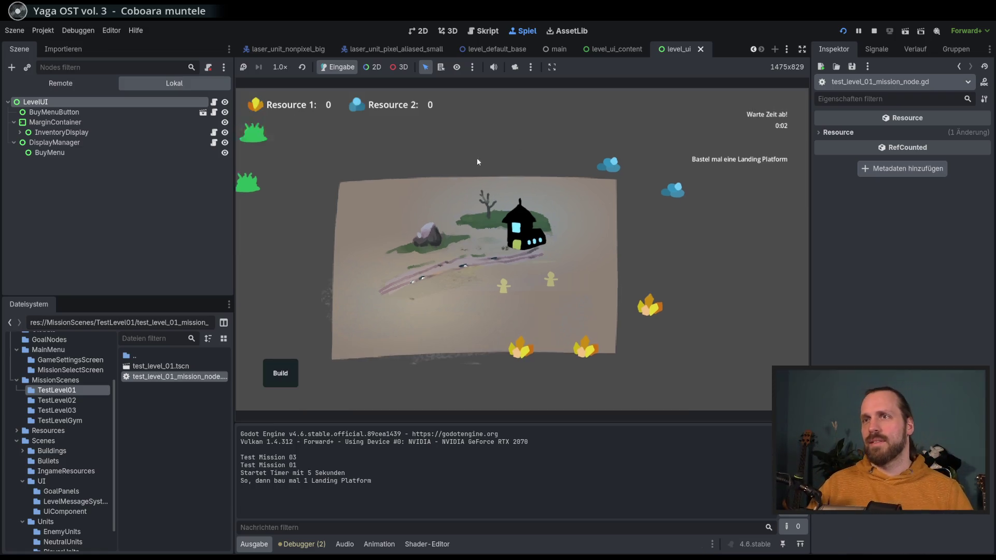
scroll(401, 249, down, 5)
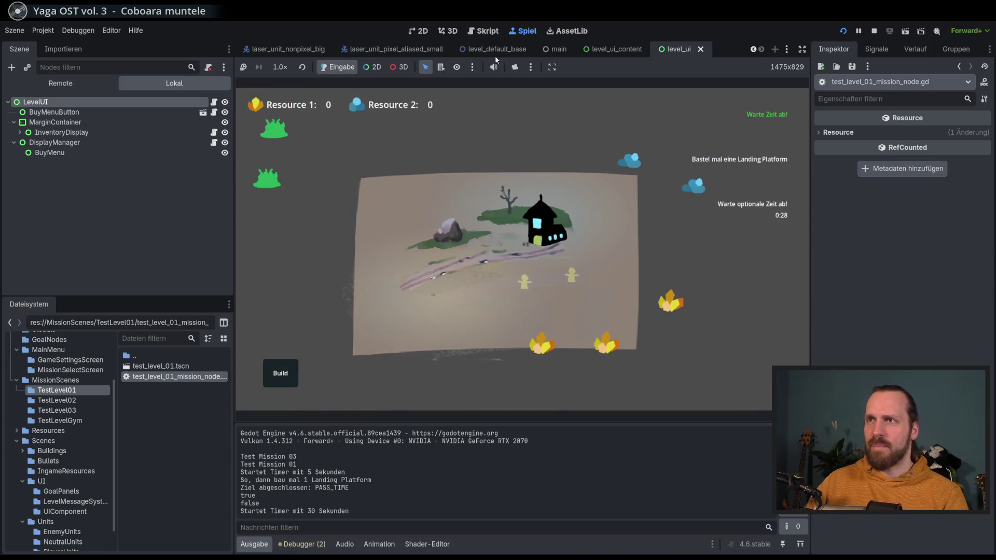
Stop the game, disable 'Spiel beim nächsten Start einbetten', relaunch, and open the mission selection.
key(F8)
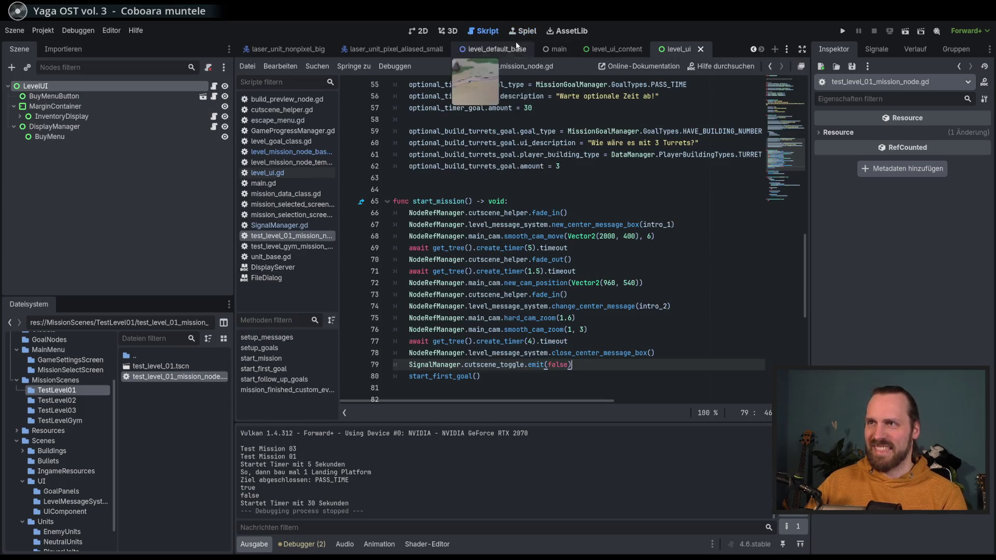
click(494, 66)
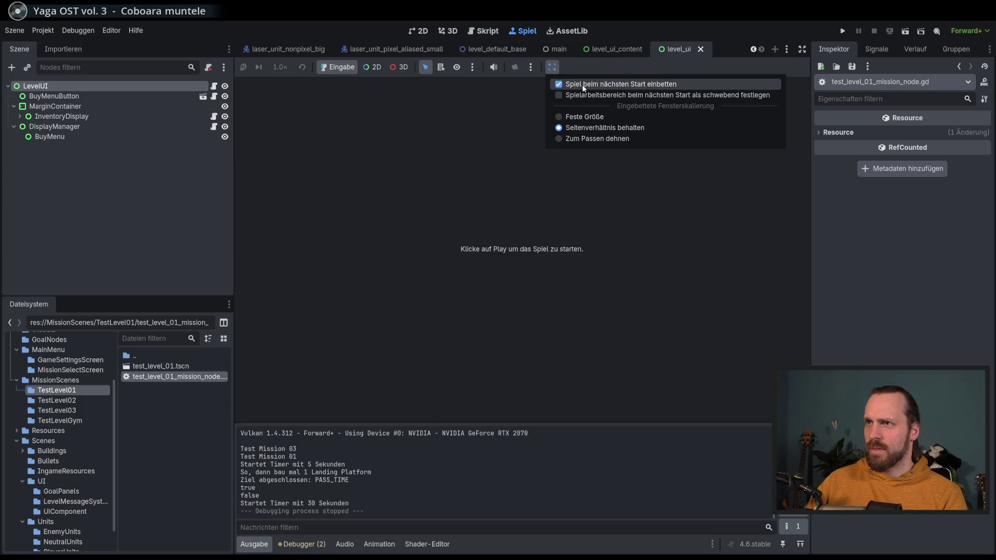
click(561, 85)
key(F5)
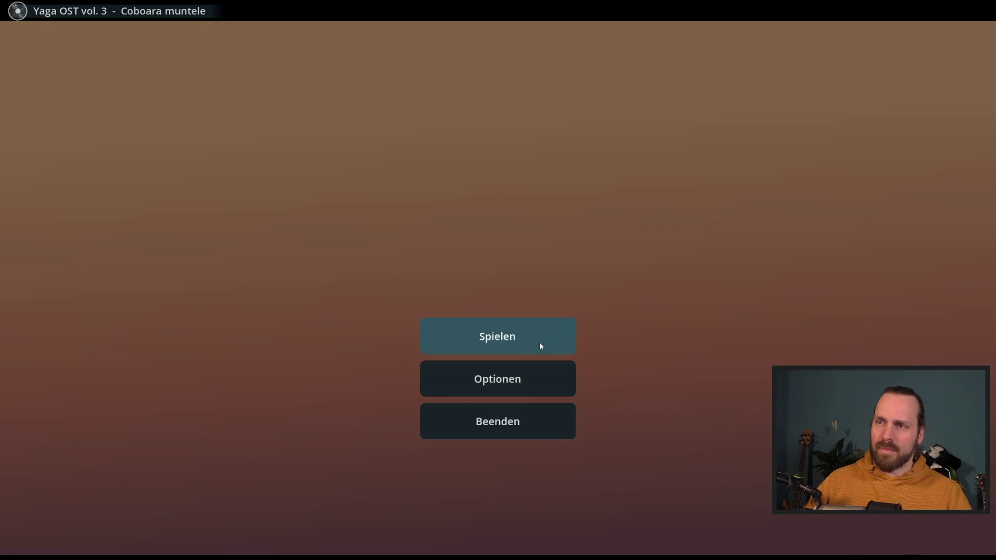
click(539, 343)
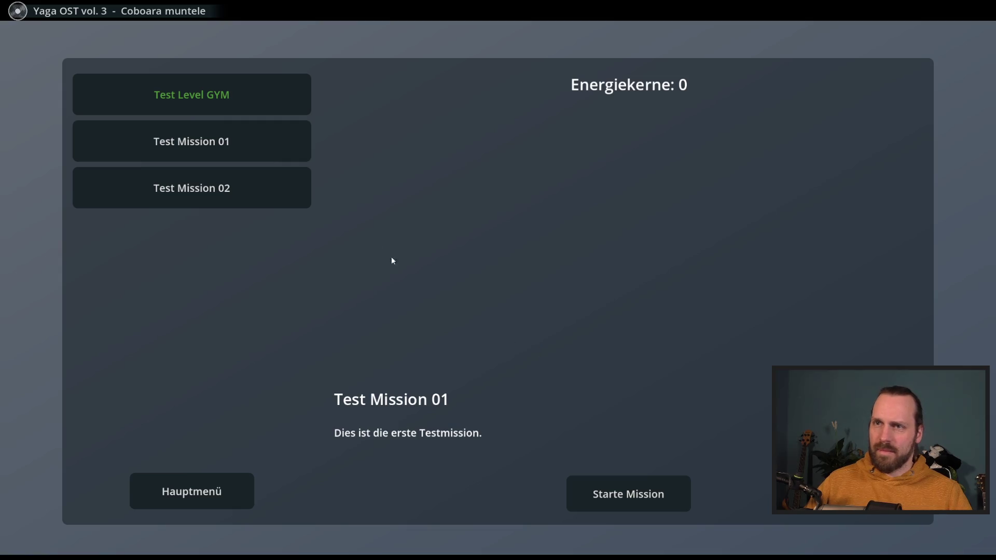
Play Test Mission 01 and Test Mission 02, ending each via Escape and Mission beenden.
click(638, 490)
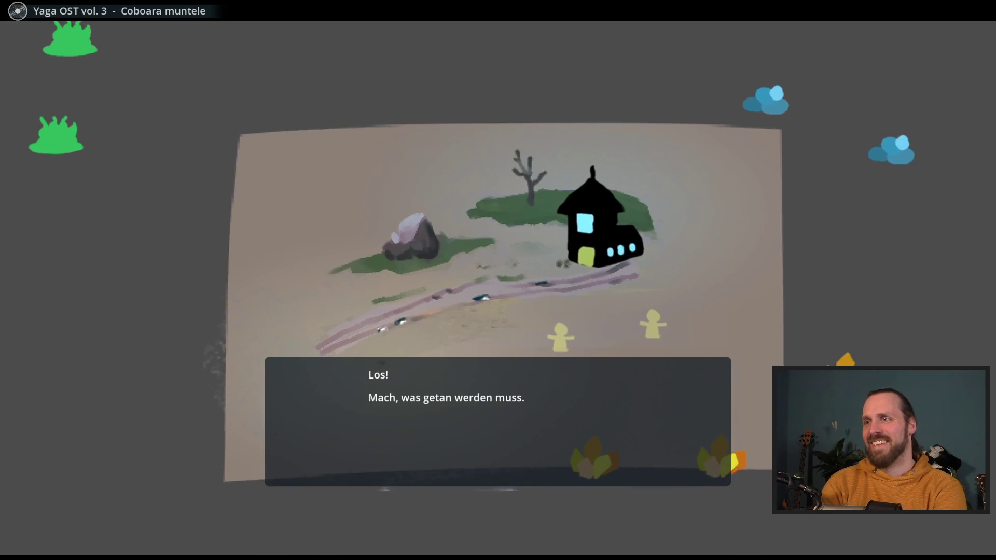
key(space)
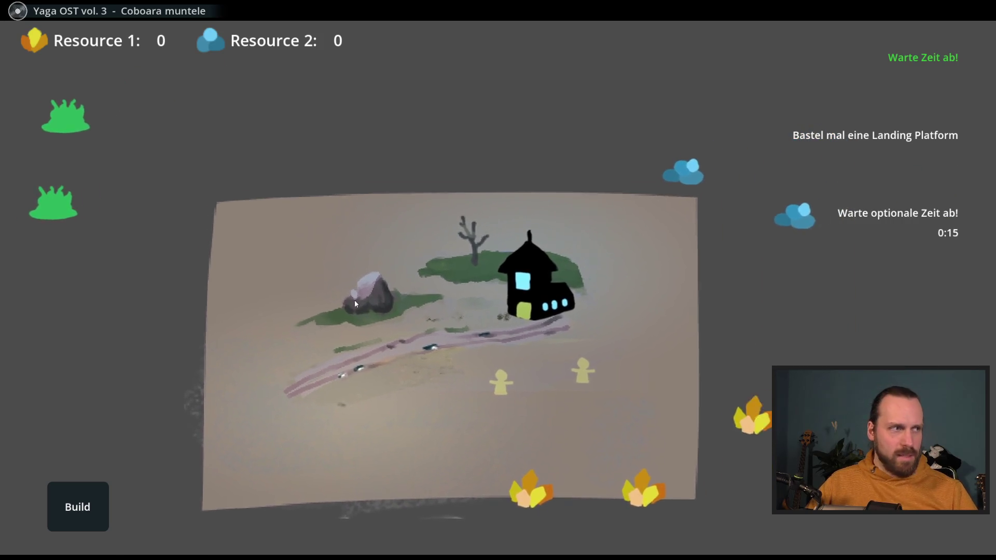
key(Escape)
click(473, 326)
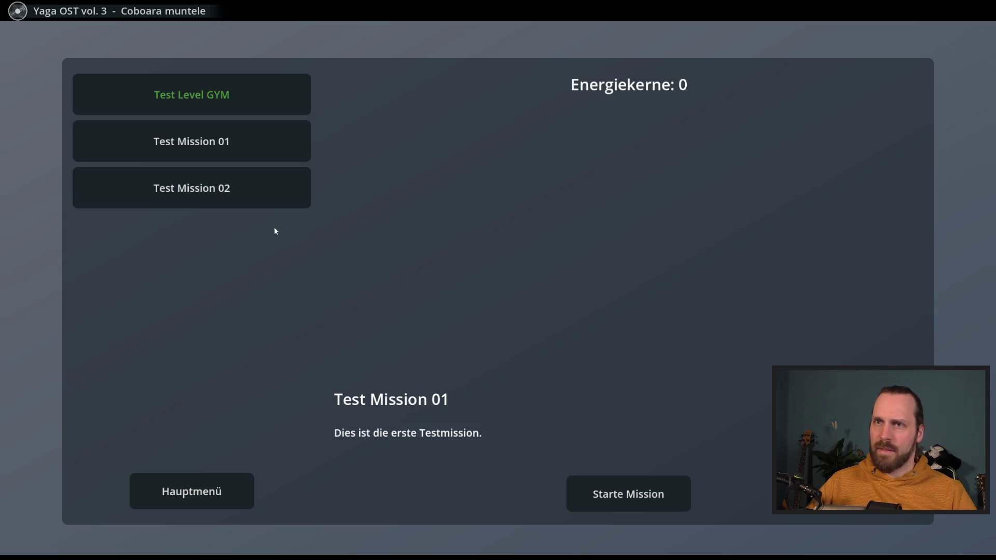
click(249, 188)
click(628, 494)
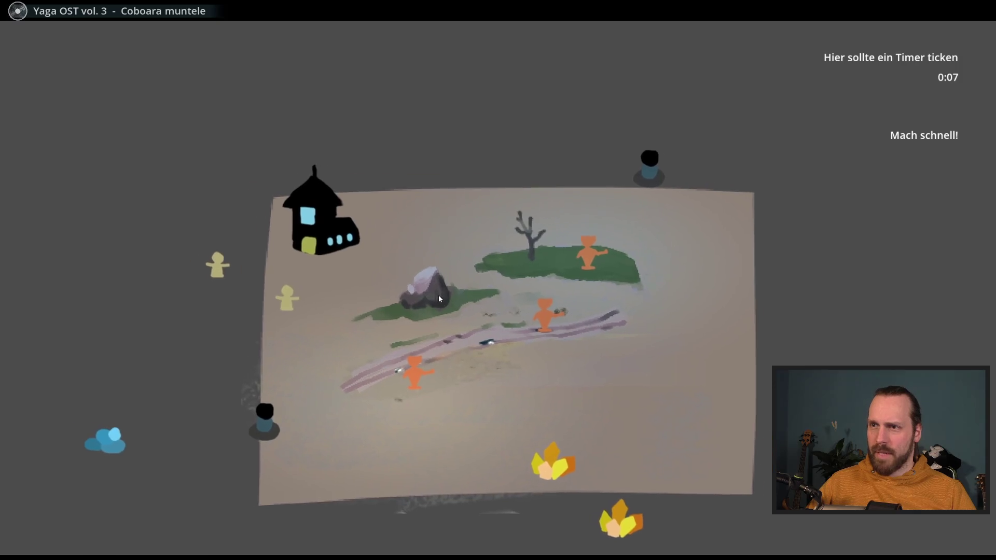
key(Escape)
click(537, 317)
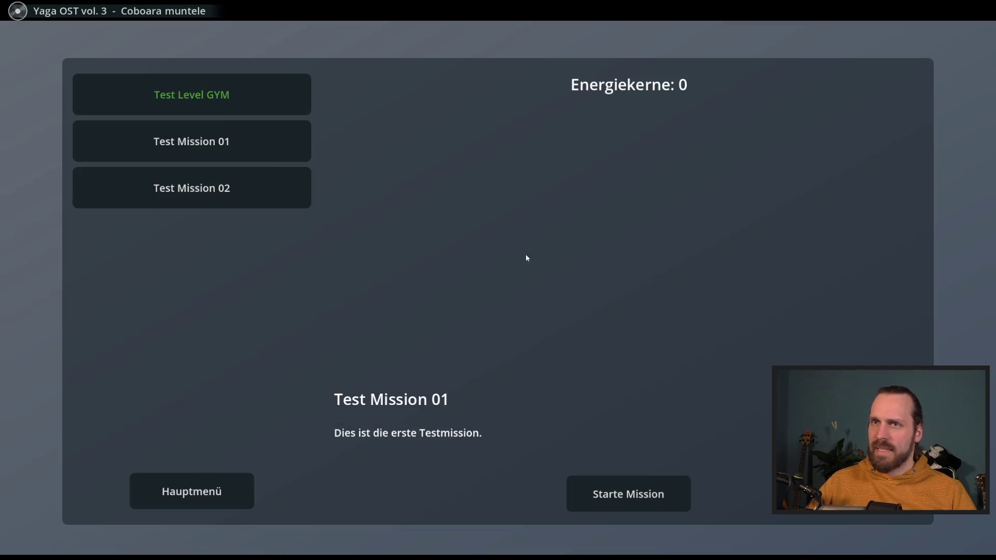
Try Test Level GYM, replay Test Mission 01 past the 'Los!' message, then close the game.
click(276, 96)
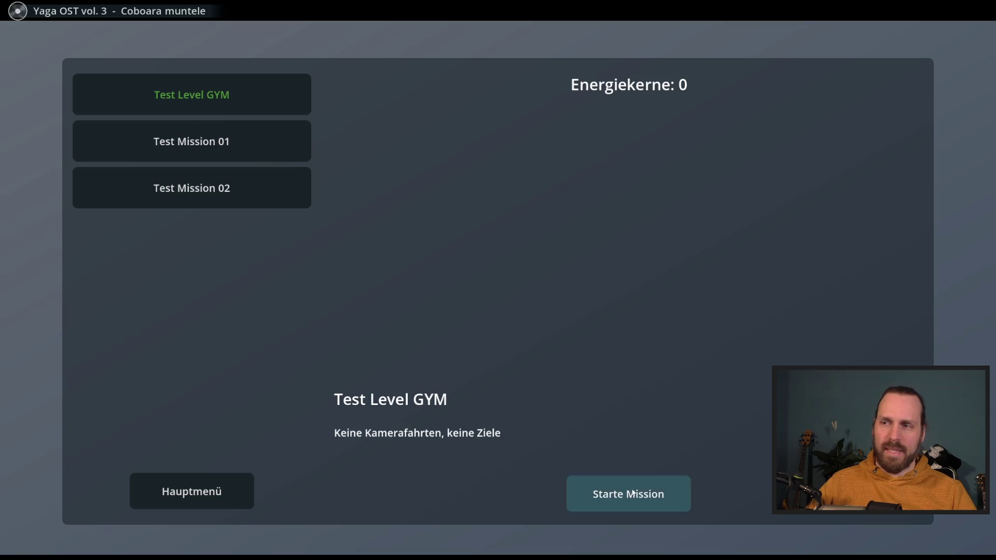
click(629, 494)
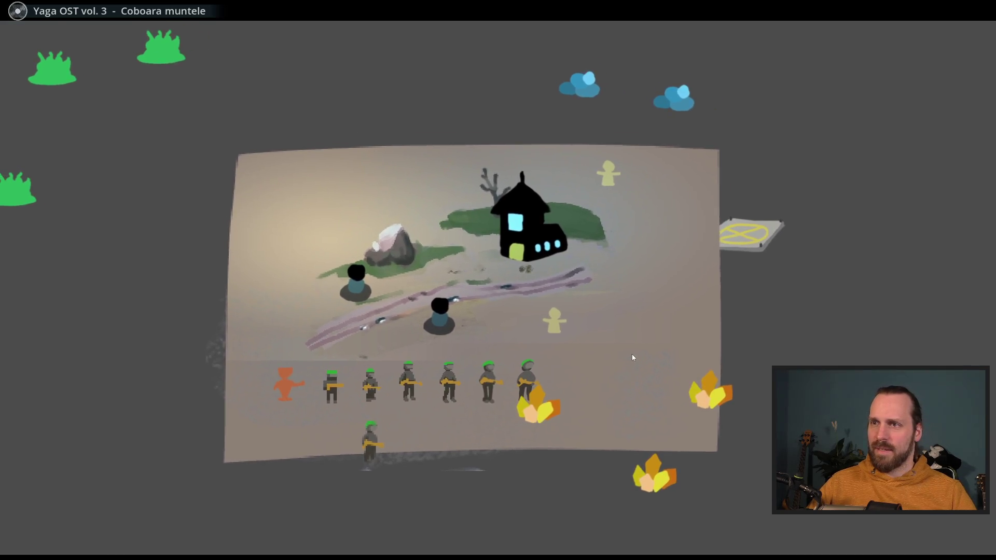
key(Escape)
click(452, 301)
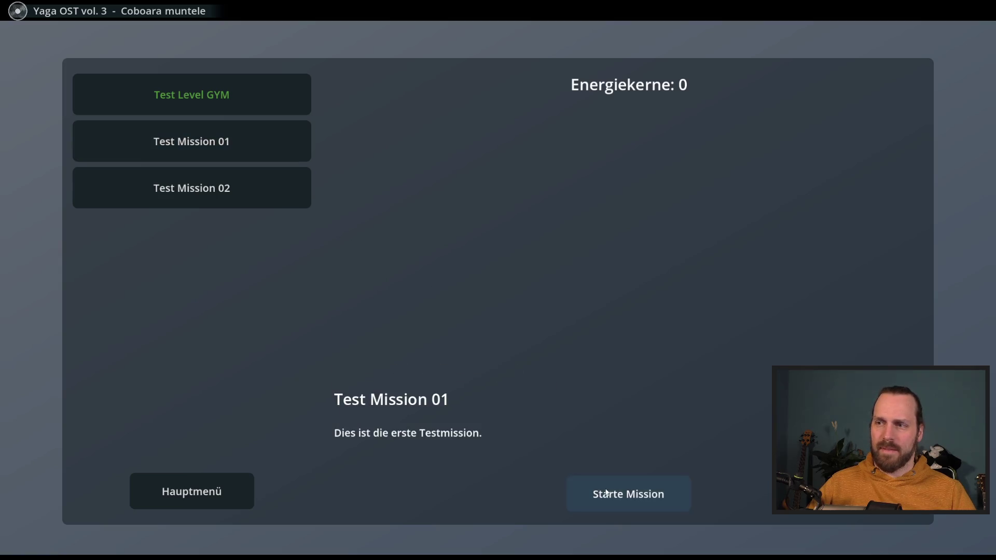
click(628, 494)
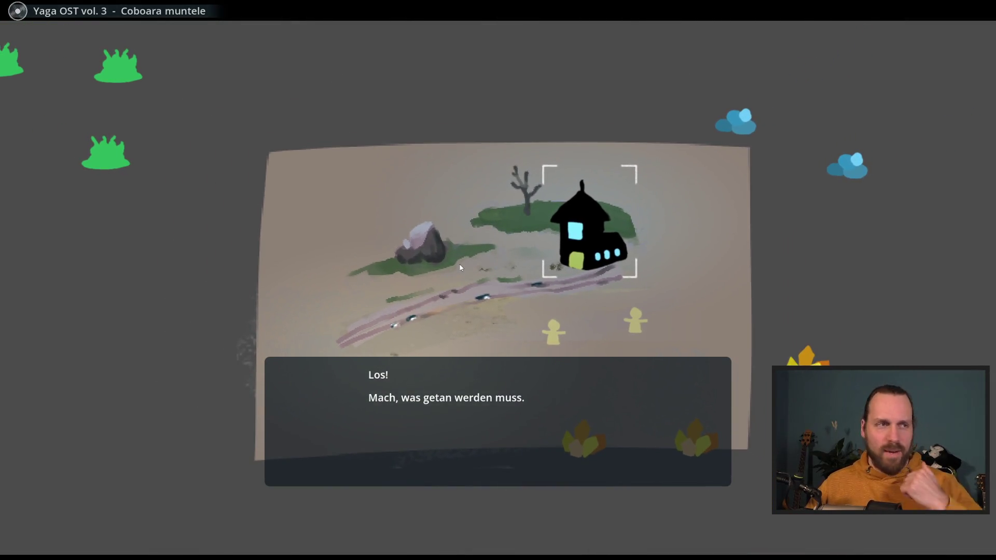
click(461, 267)
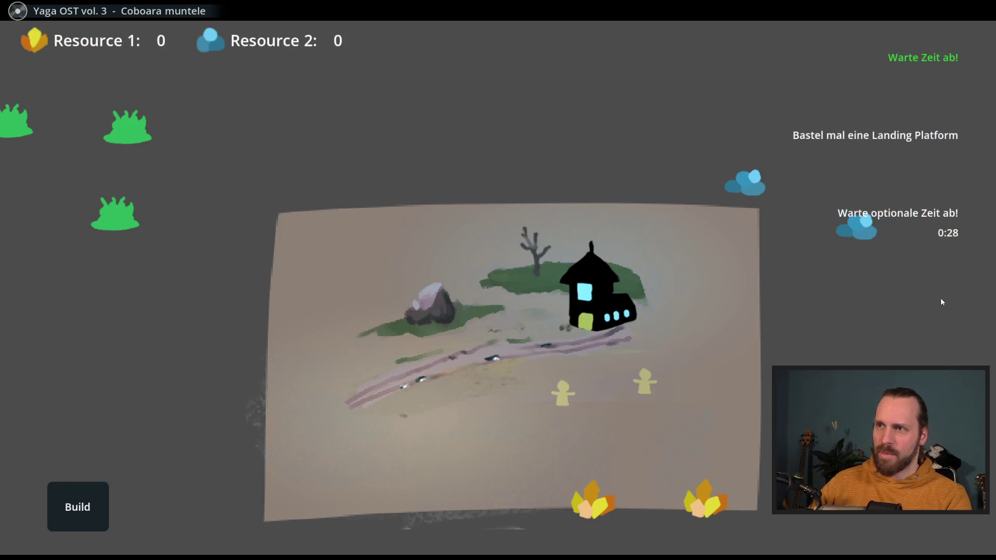
key(F8)
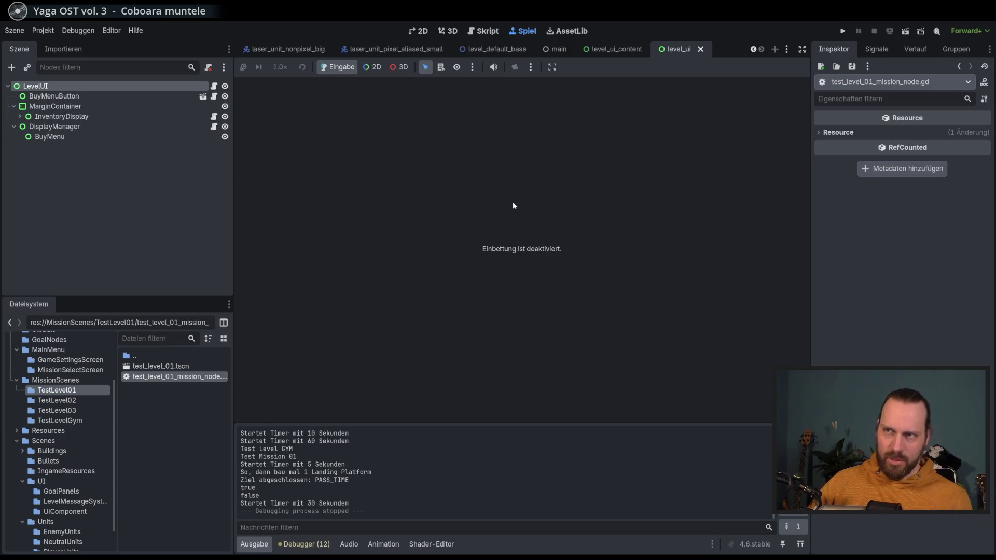
Re-enable 'Spiel beim nächsten Start einbetten' and return to test_level_01_mission_node.gd's start_mission.
click(552, 67)
click(584, 84)
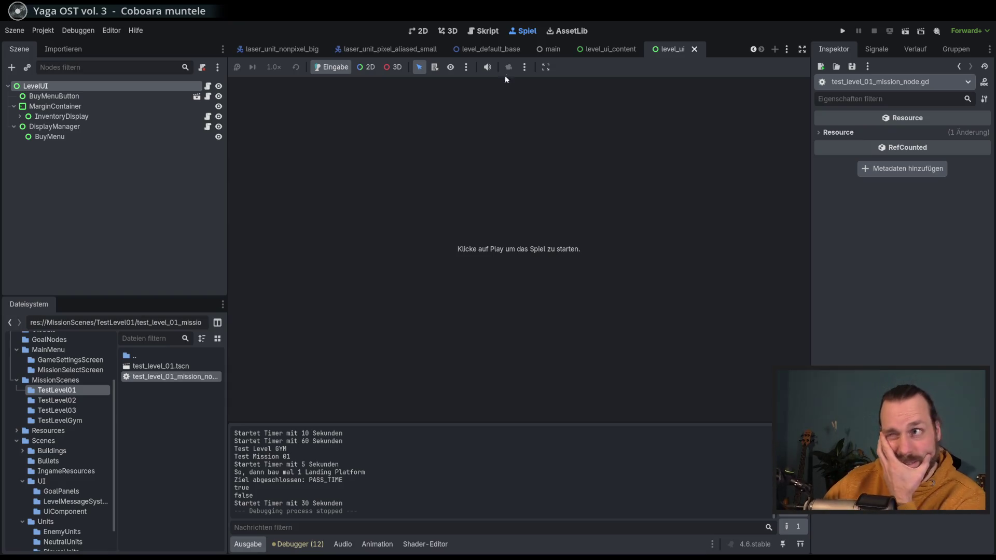
click(488, 32)
scroll(607, 286, down, 1)
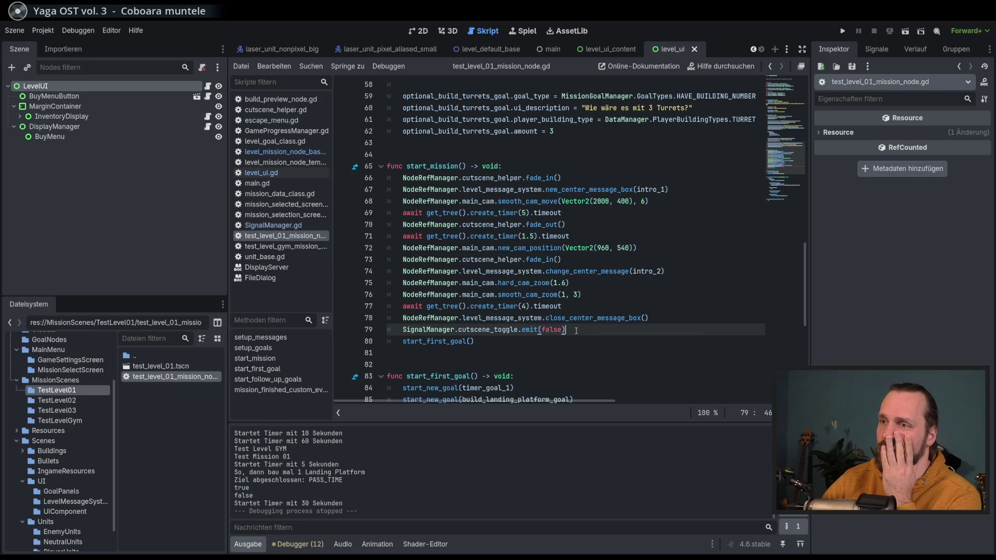
Copy the cutscene_toggle.emit line to the top of start_mission as emit(true) and save.
shift+click(404, 330)
key(ctrl+c)
click(537, 177)
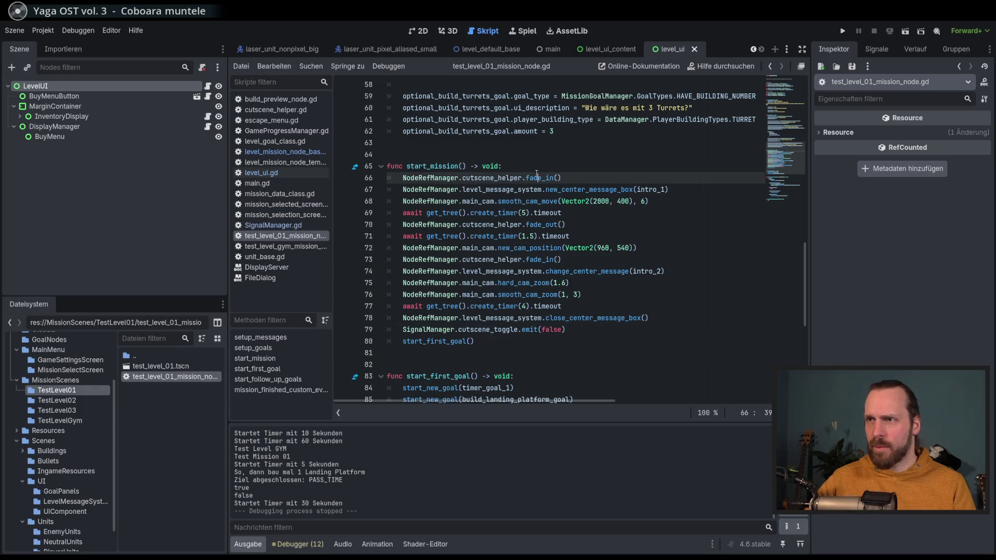
key(Home)
key(Return)
key(Up)
key(ctrl+v)
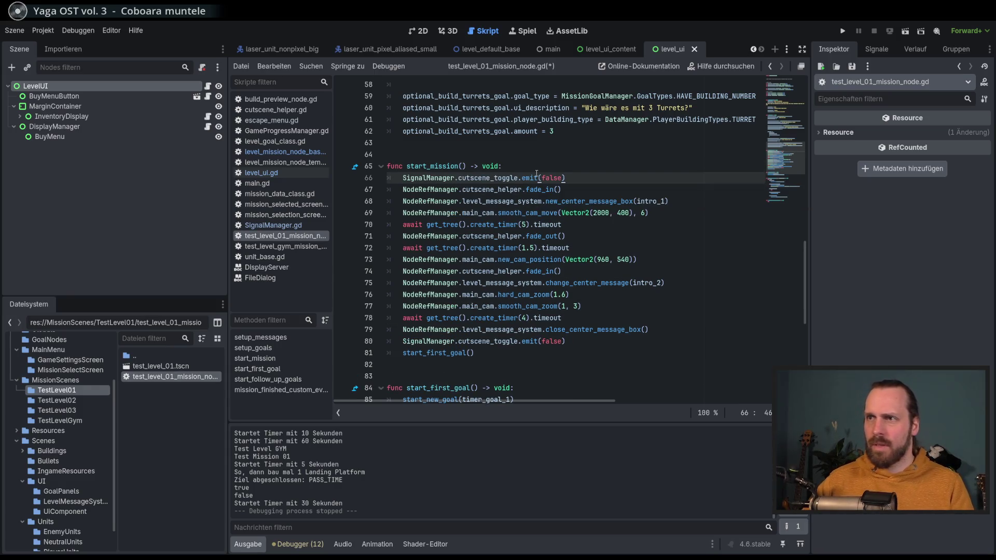
scroll(527, 262, up, 4)
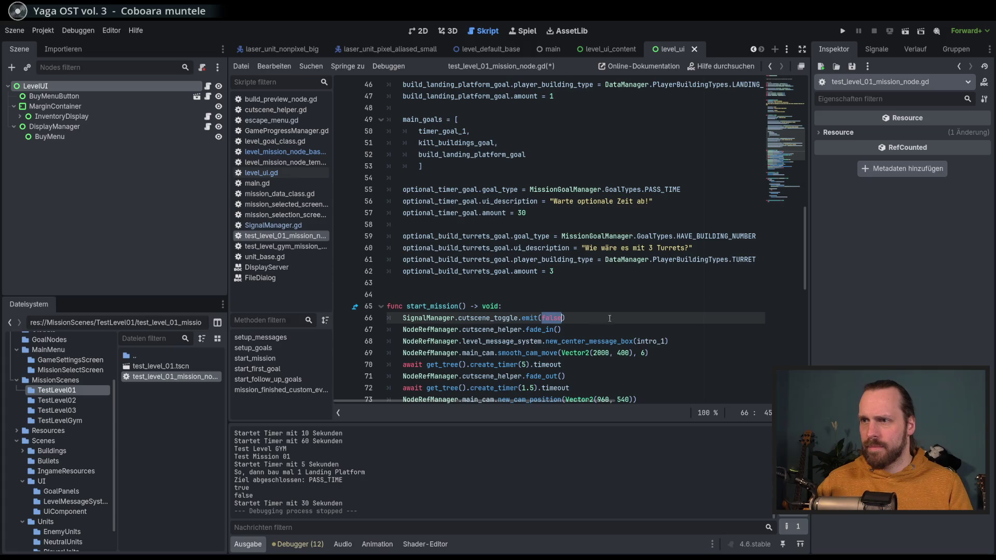
text(tru)
key(End)
key(ctrl+s)
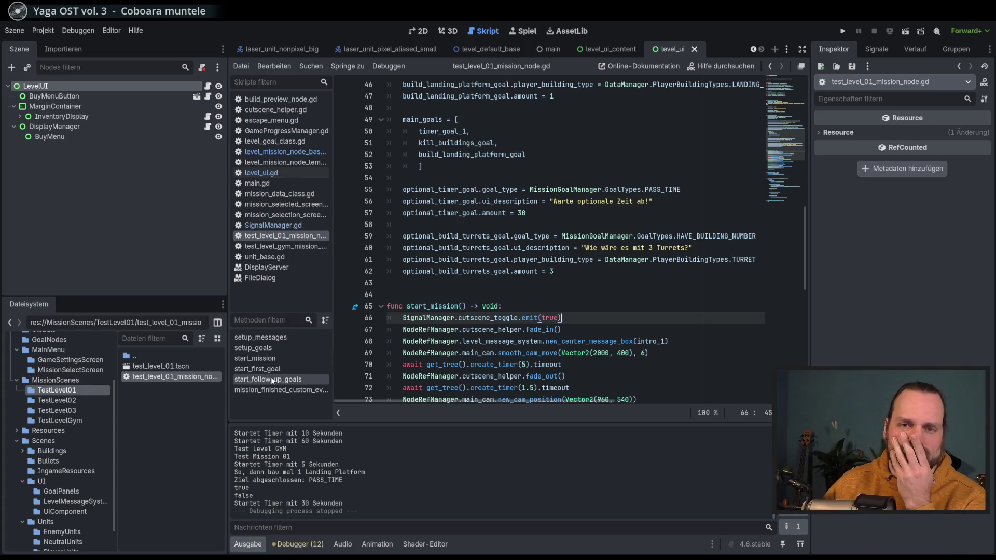
Show the MissionScenes folder contents and bring up the list of open scenes.
mouse_move(536, 329)
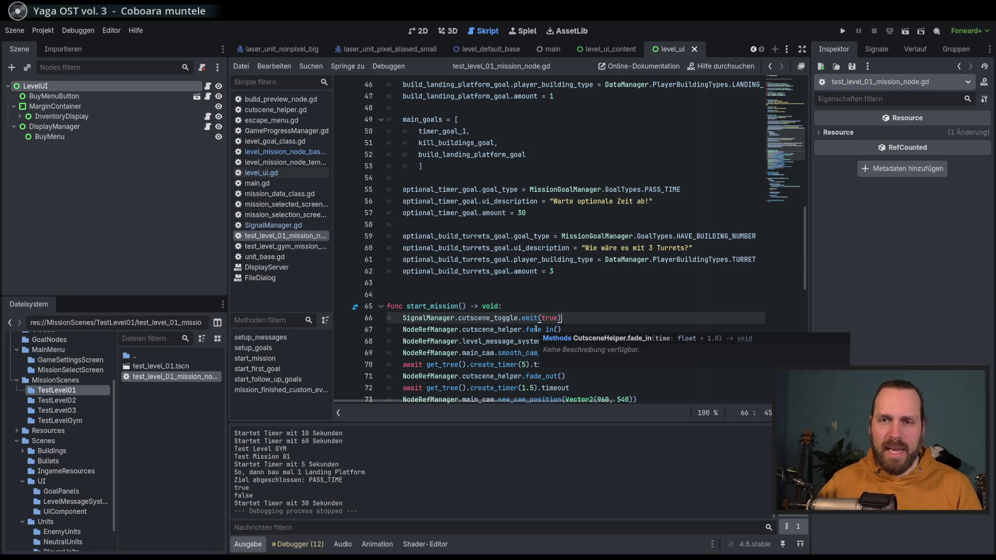
scroll(536, 329, down, 2)
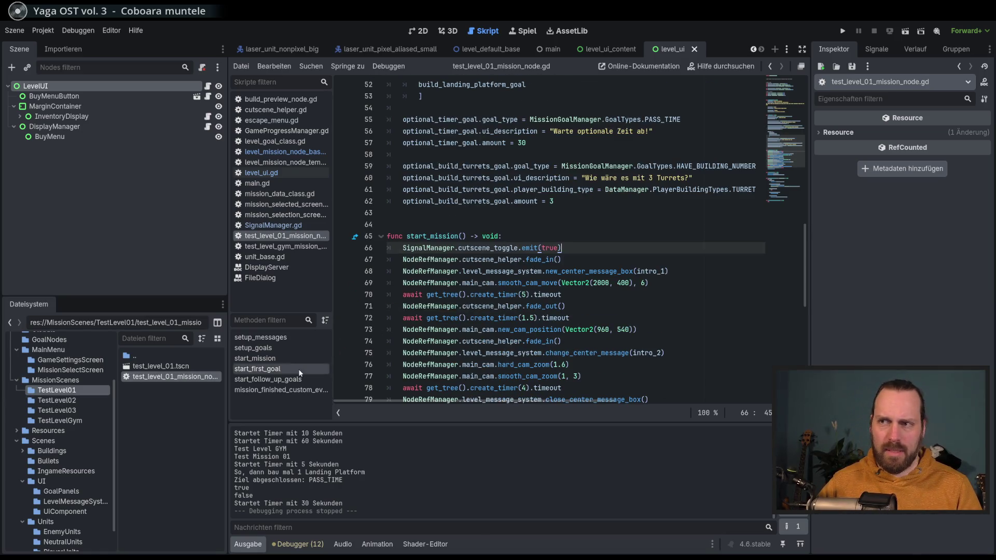
click(56, 381)
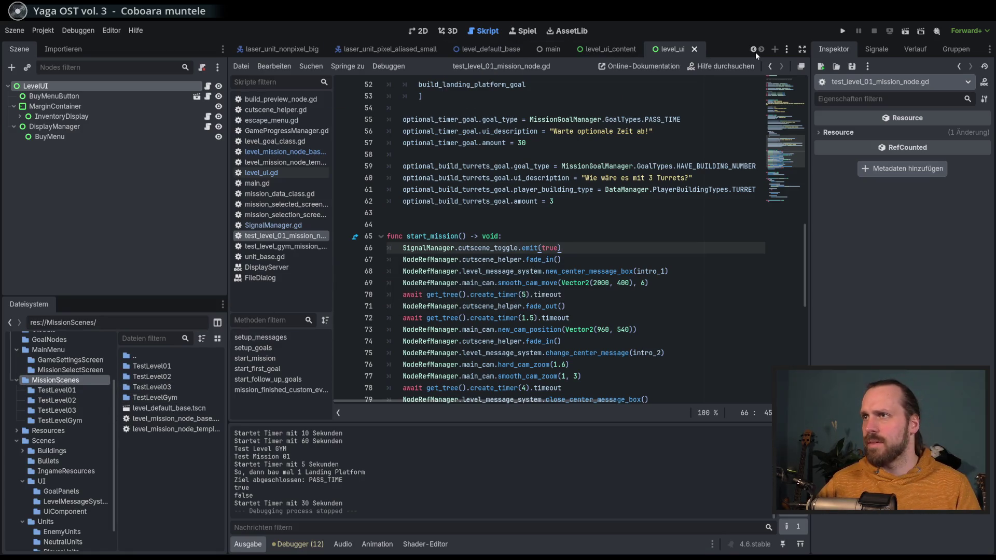
click(787, 48)
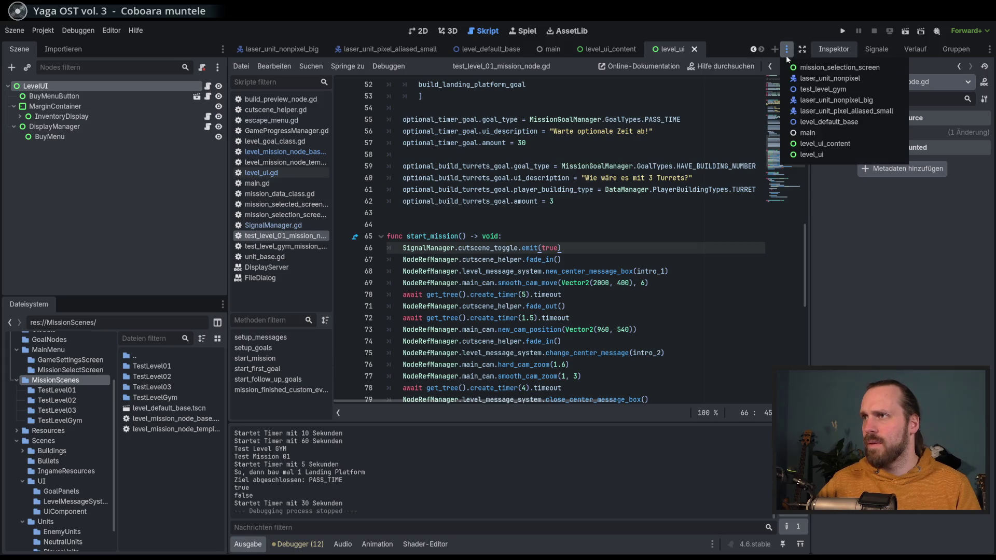
Open the level_default_base scene and the level_mission_node_base.gd script.
click(851, 122)
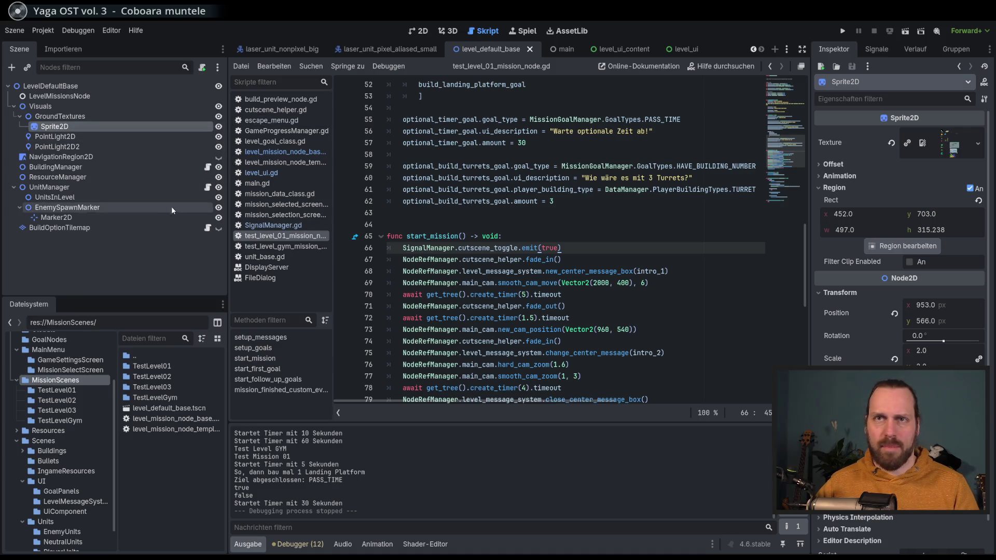
click(517, 32)
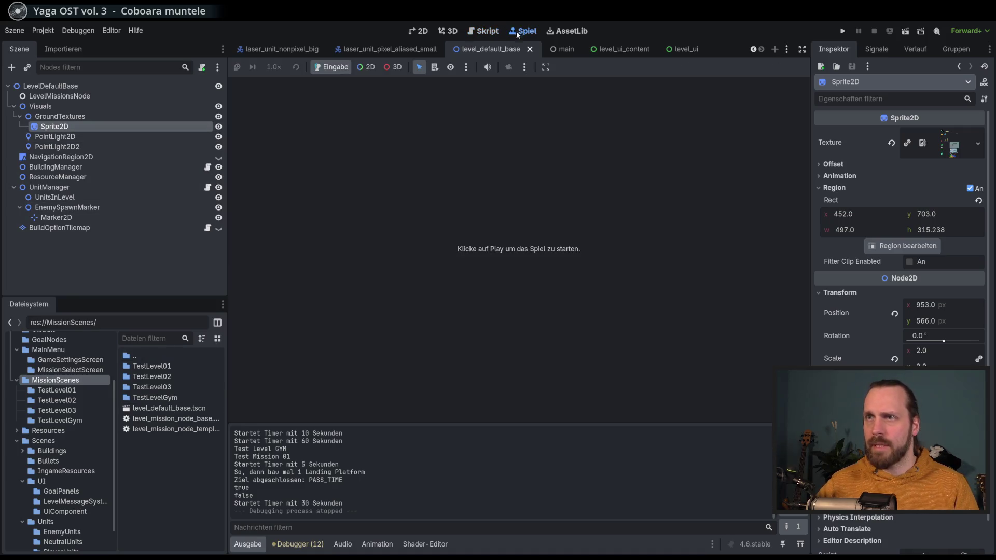
click(491, 32)
click(293, 153)
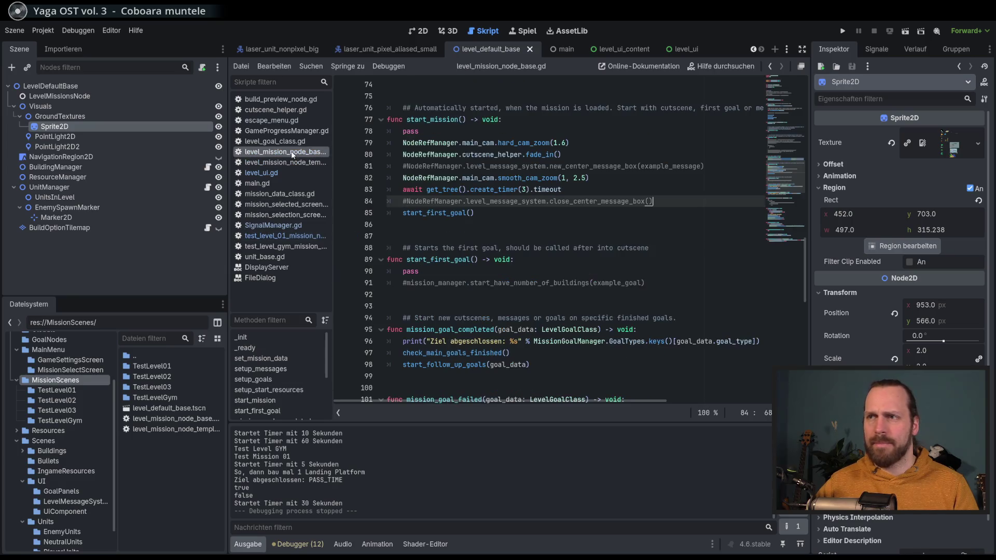
Check start_mission's pass, run and stop the game, then open test_level_gym_mission_node.gd from TestLevelGym.
scroll(562, 226, up, 5)
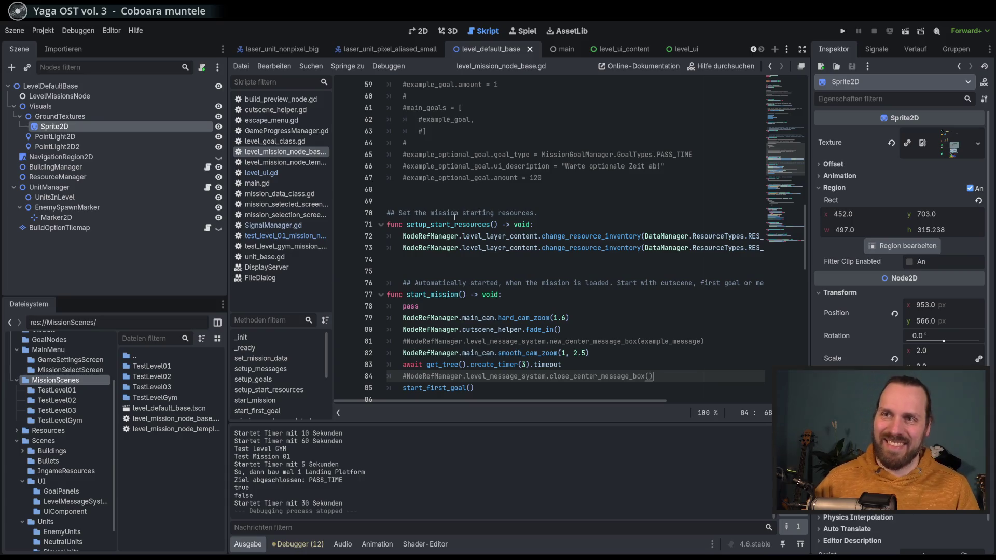
scroll(479, 201, down, 4)
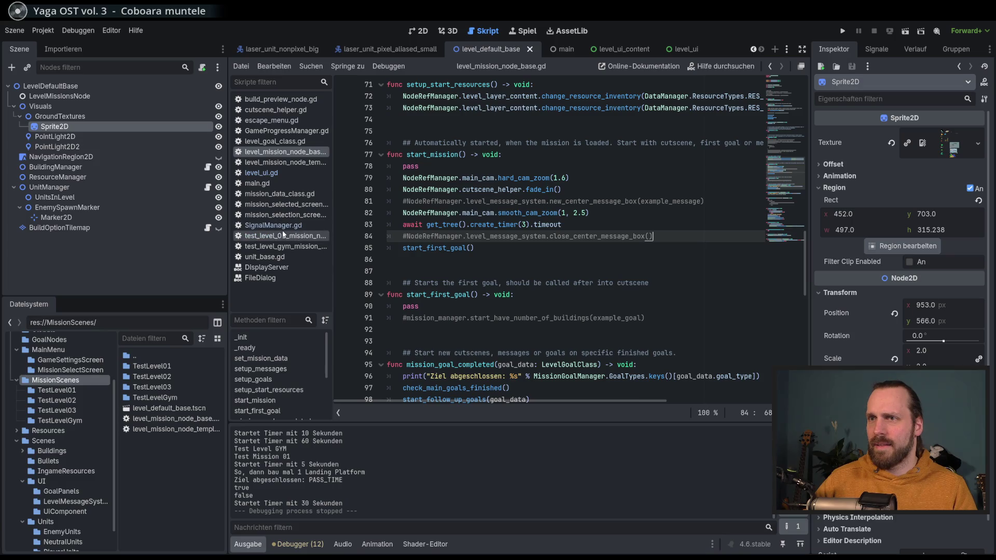
scroll(488, 244, up, 3)
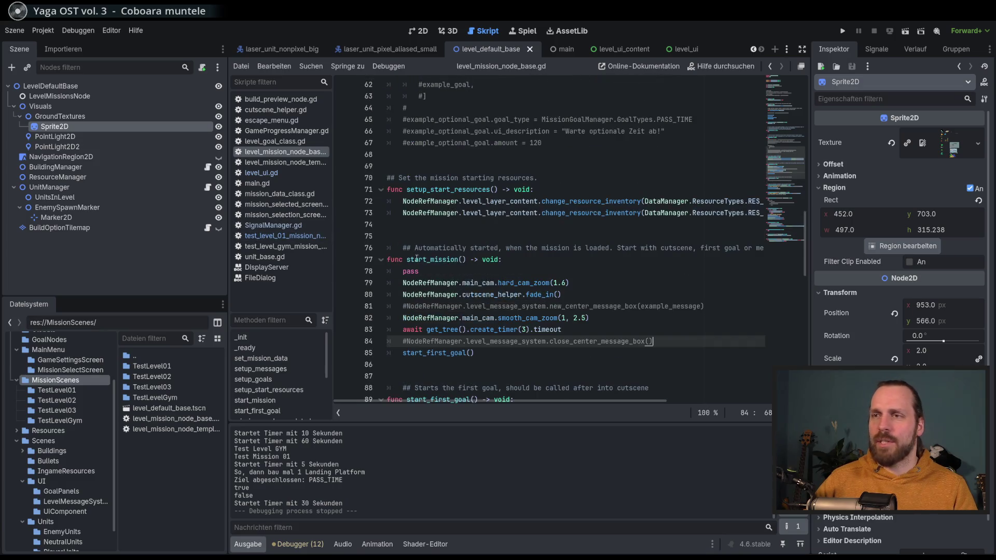
double_click(410, 273)
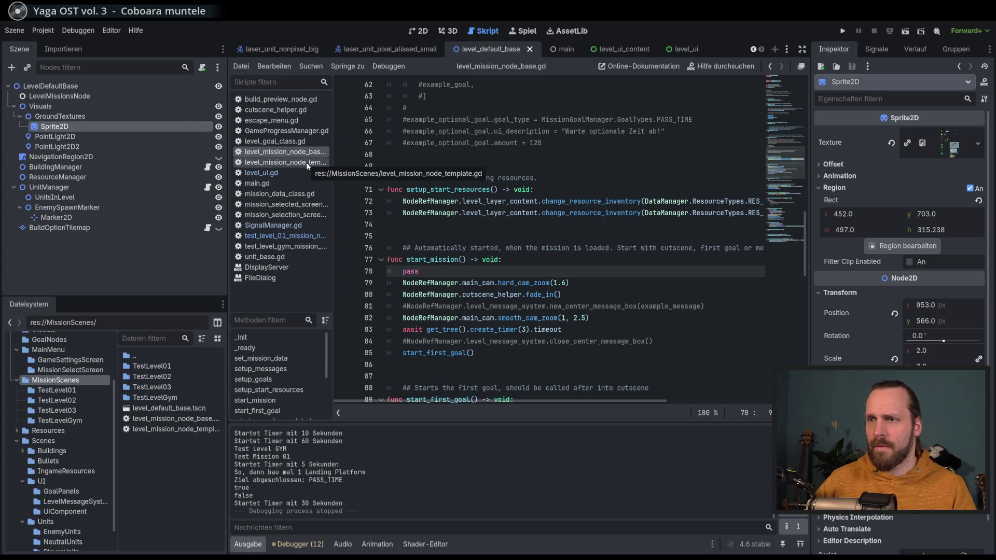
key(F5)
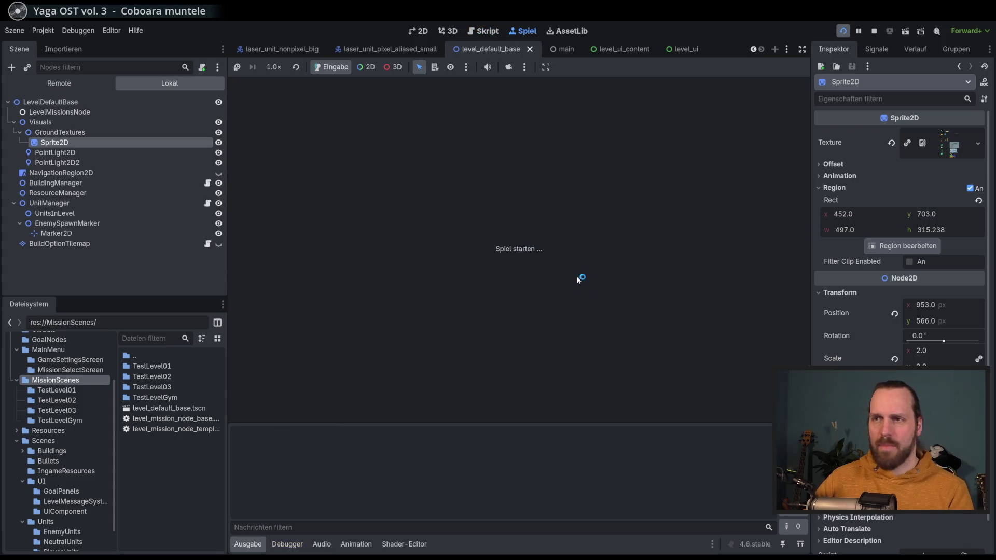
key(F8)
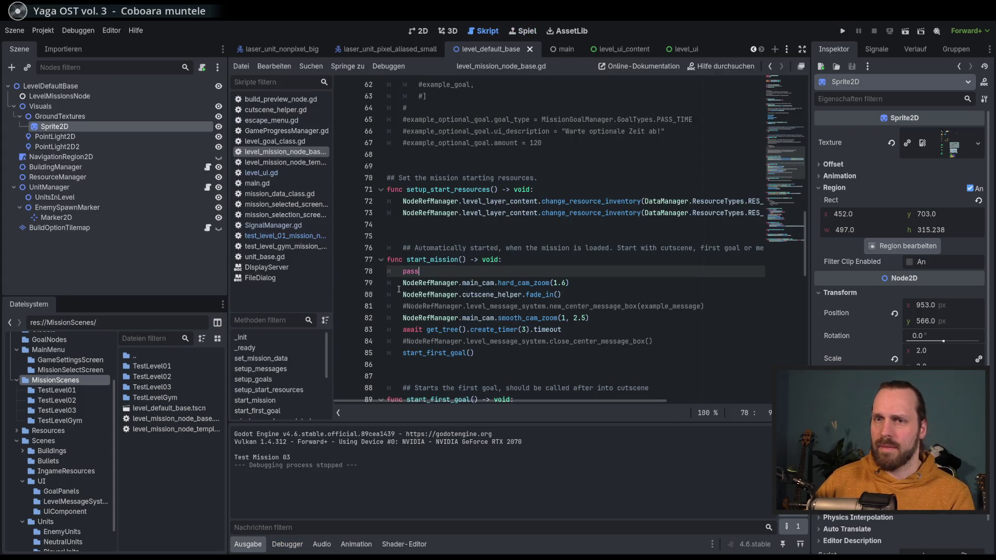
double_click(166, 398)
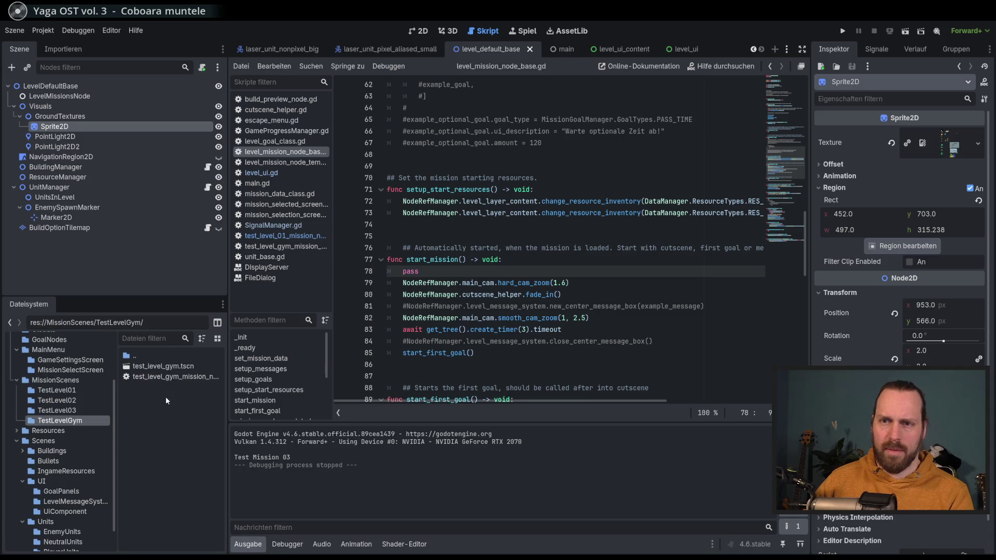
double_click(179, 377)
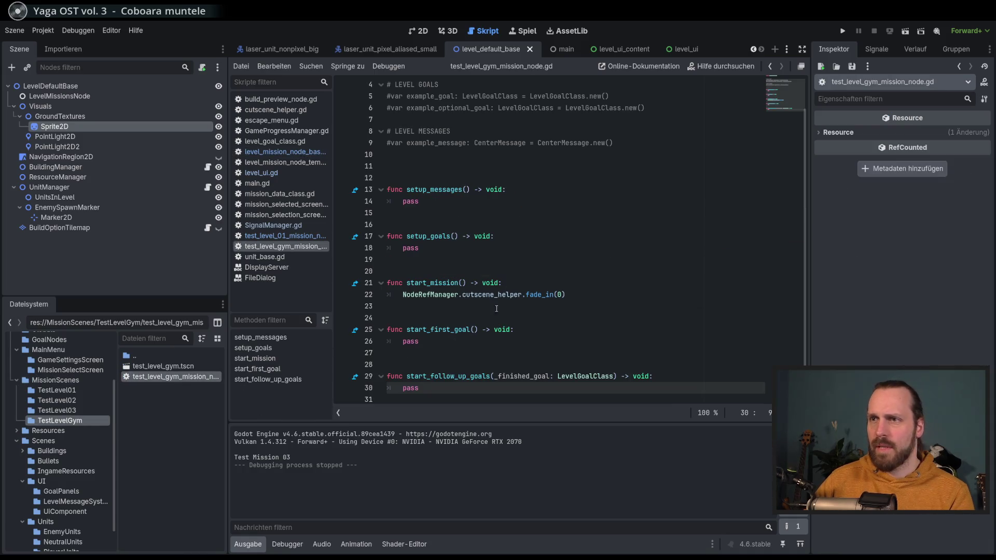
Compare the base, test_level_01 and gym mission node scripts.
scroll(496, 283, up, 1)
scroll(490, 293, down, 1)
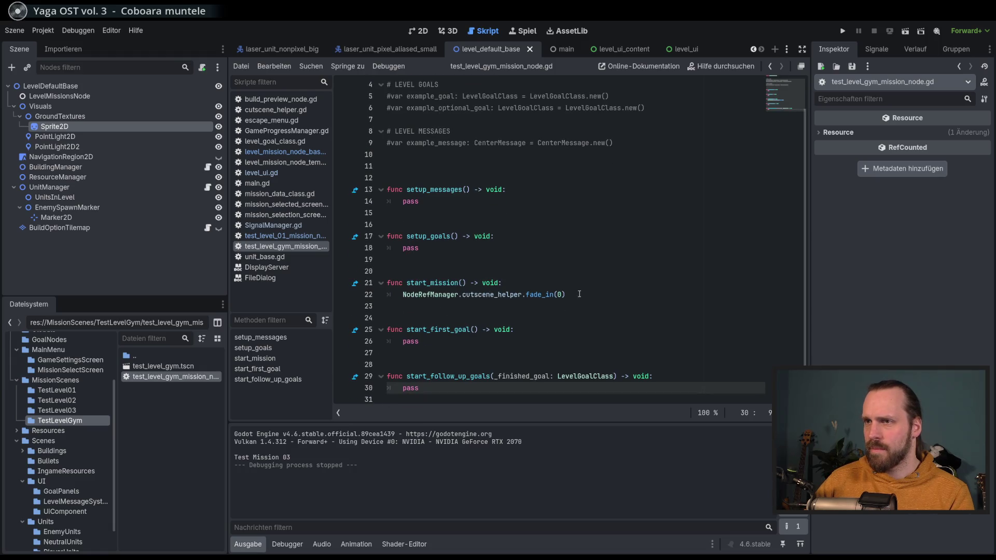
click(579, 294)
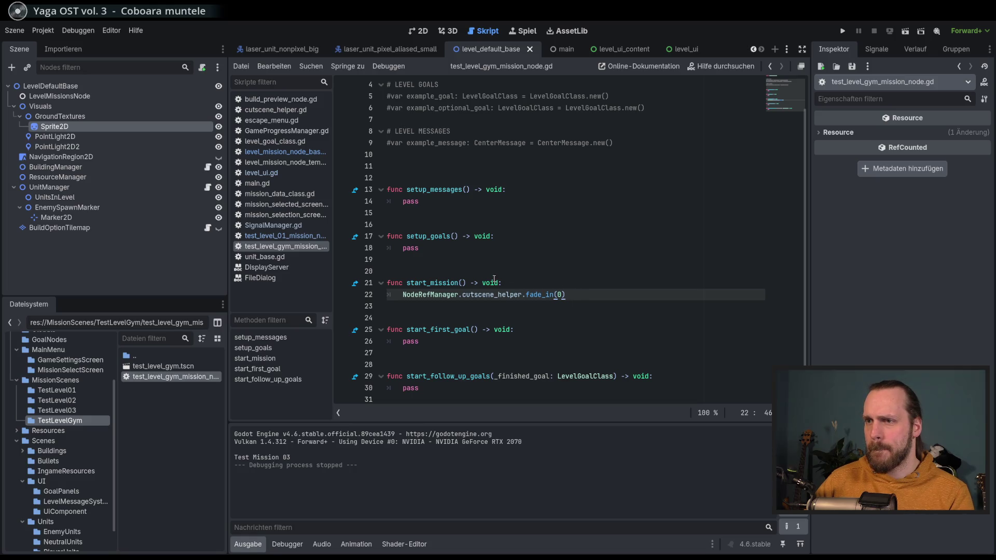
click(295, 151)
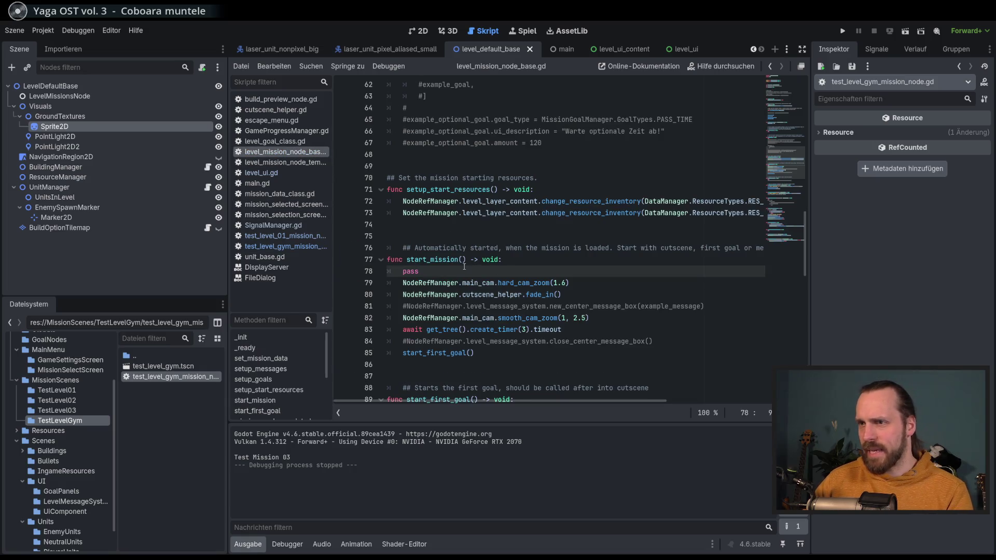
click(285, 236)
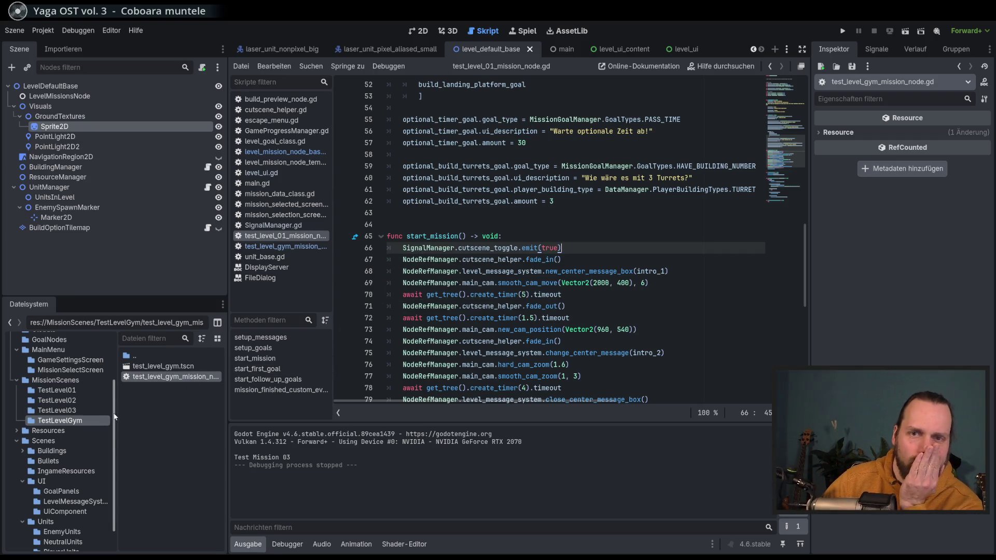
scroll(115, 395, up, 2)
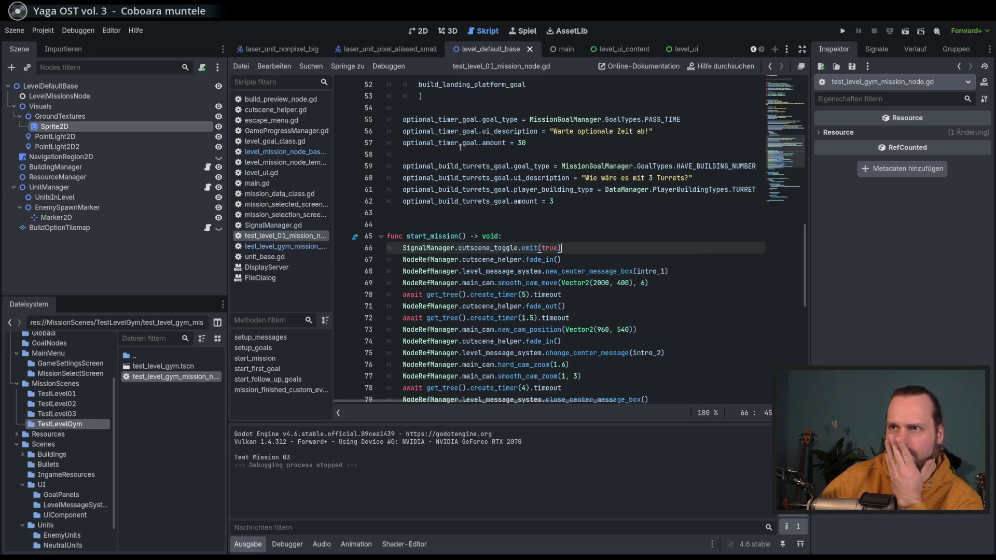
click(293, 153)
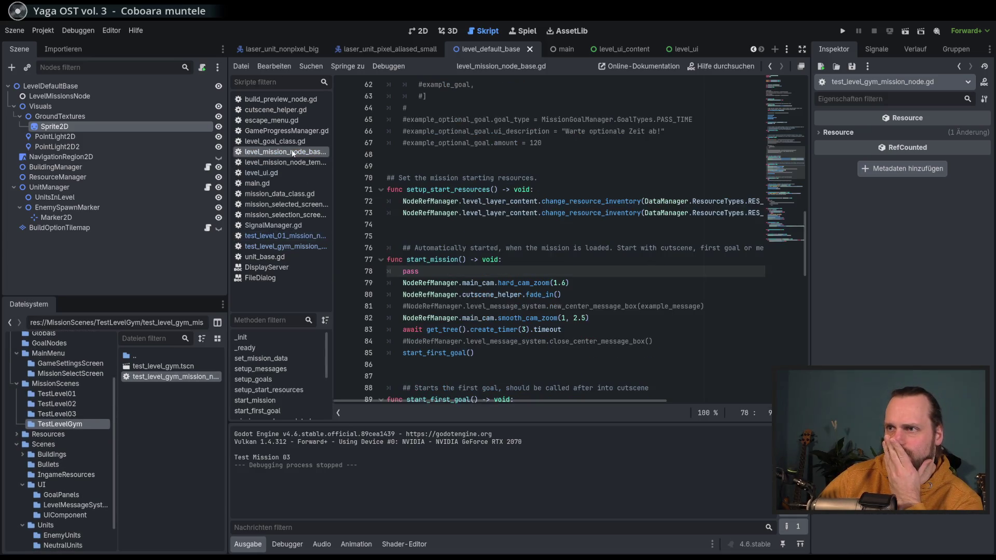
click(295, 246)
click(283, 237)
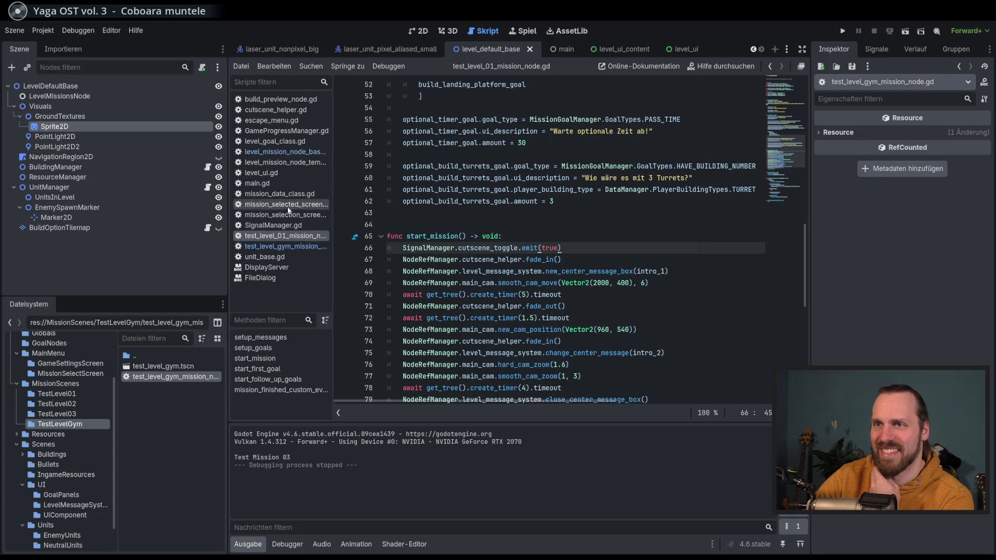
Delete the hide() line and blank line from level_ui.gd's _ready, then run the project.
click(276, 177)
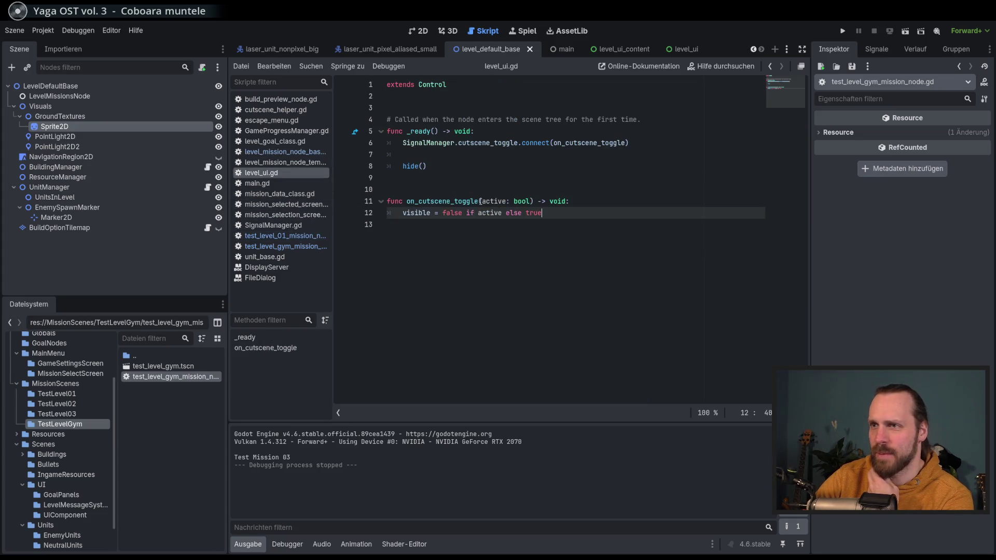
click(442, 157)
key(ctrl+shift+k)
key(ctrl+shift+k)
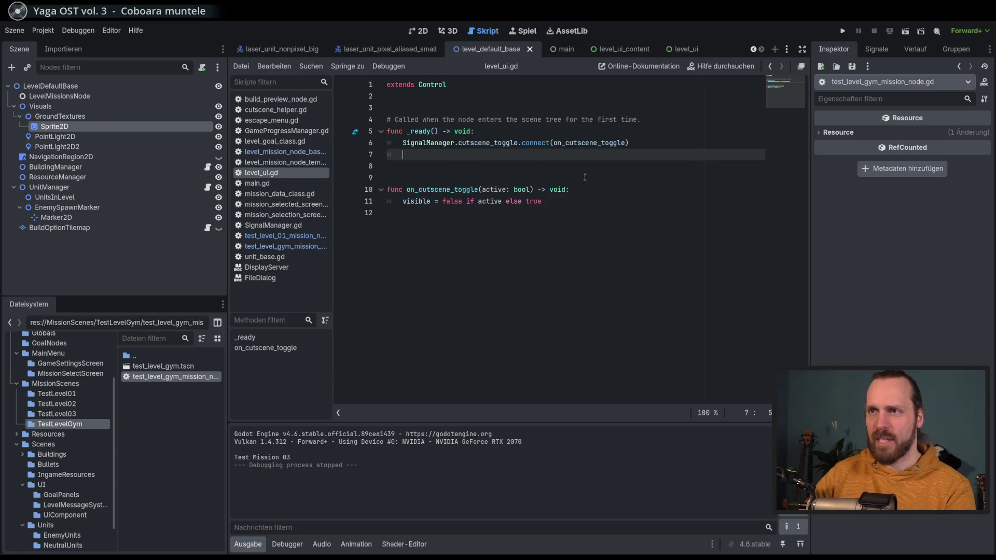
key(Up)
key(End)
key(F5)
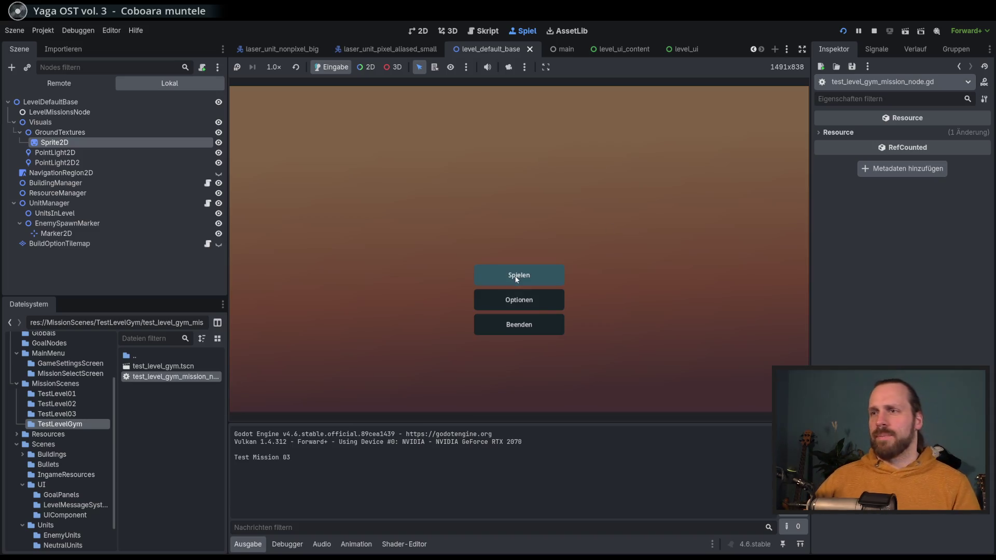
Start the Test Level GYM mission, leave it from the pause menu, and start Test Mission 01.
click(365, 135)
click(596, 371)
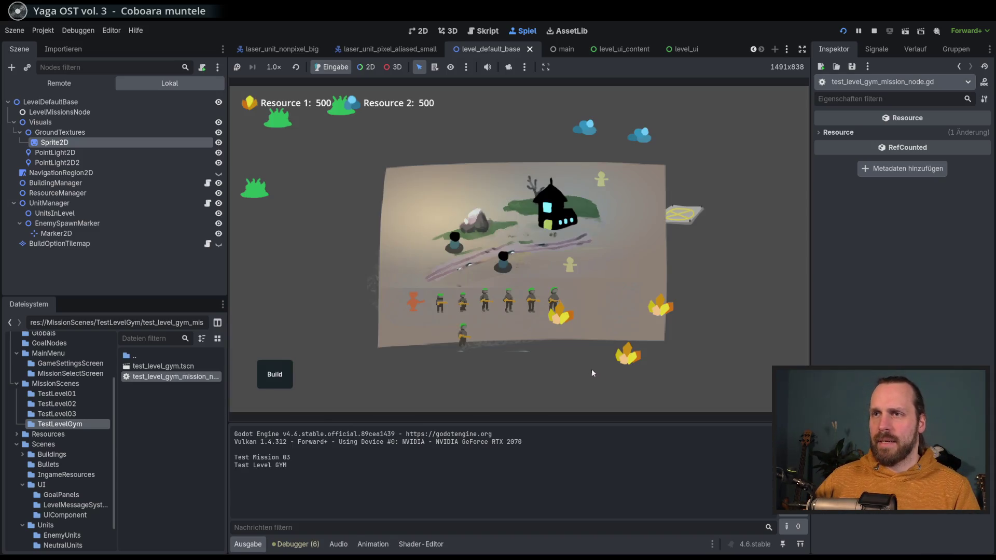
key(Escape)
click(484, 237)
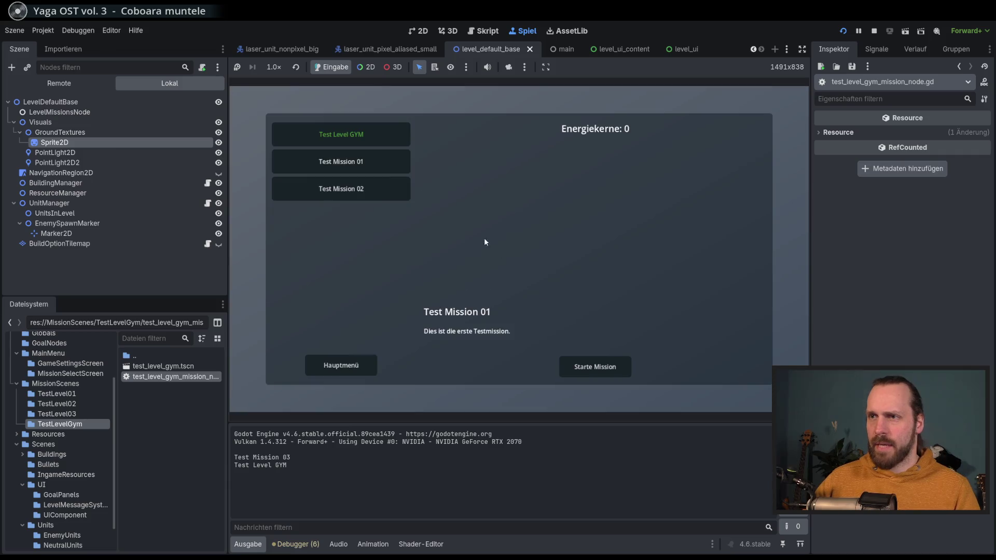
click(605, 368)
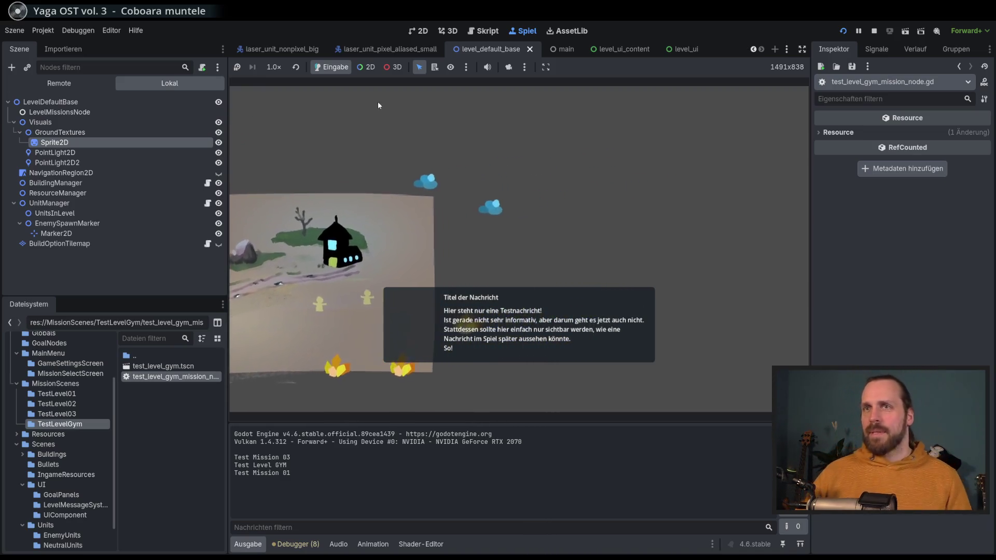
Try quarter speed, then set the game speed to 4.0×.
click(274, 67)
click(301, 106)
click(273, 67)
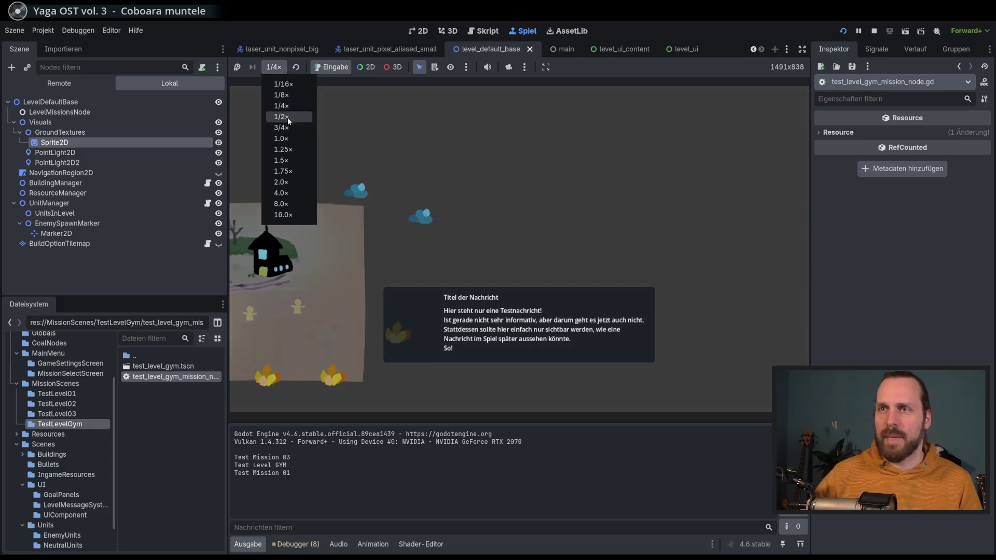
click(281, 193)
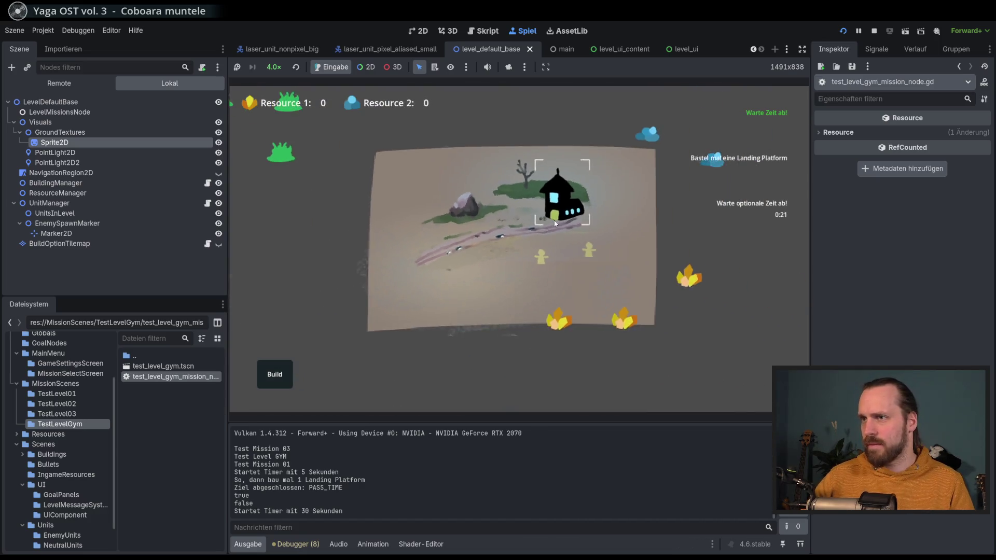
Build a Landing Platform, view its unit options, then stop the running game.
click(275, 377)
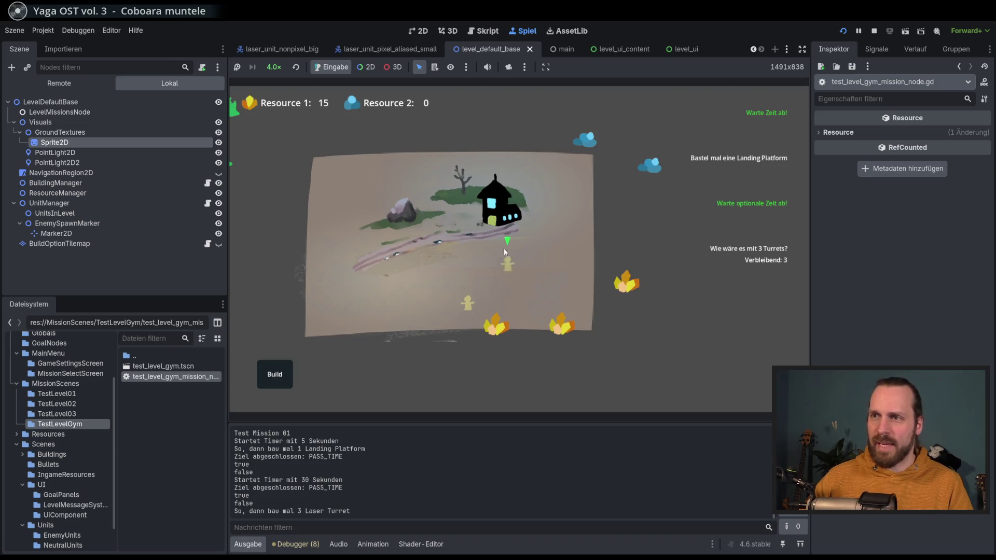
scroll(509, 257, up, 2)
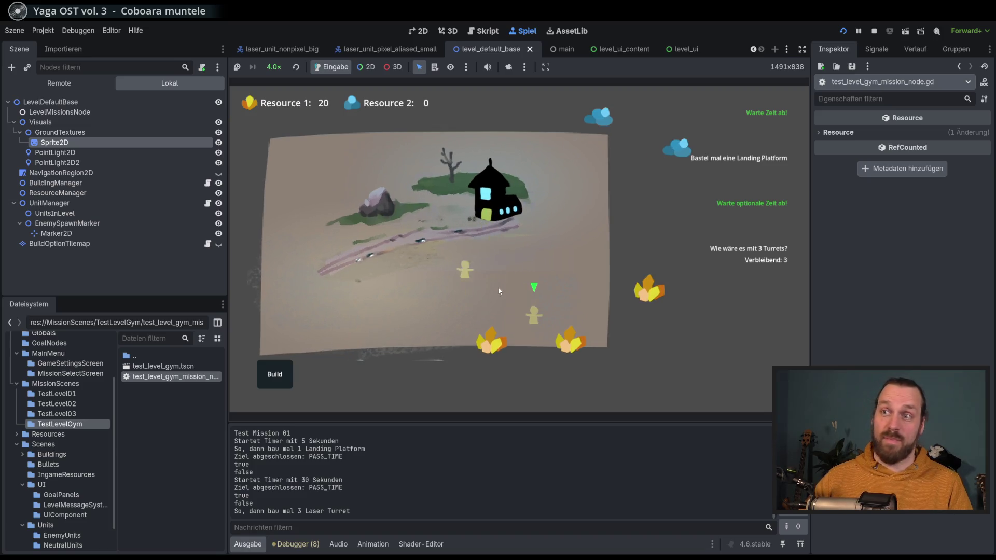
click(273, 387)
click(277, 330)
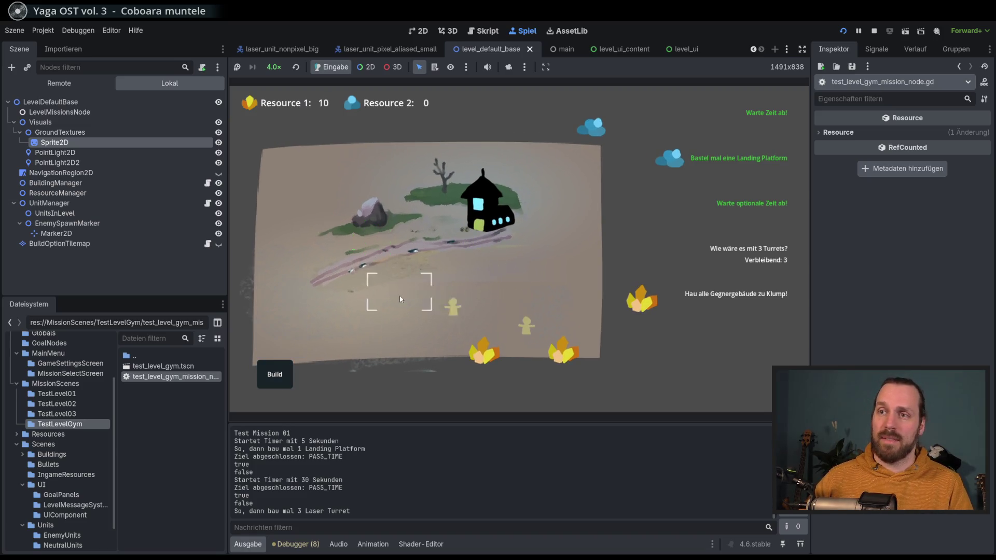
click(398, 287)
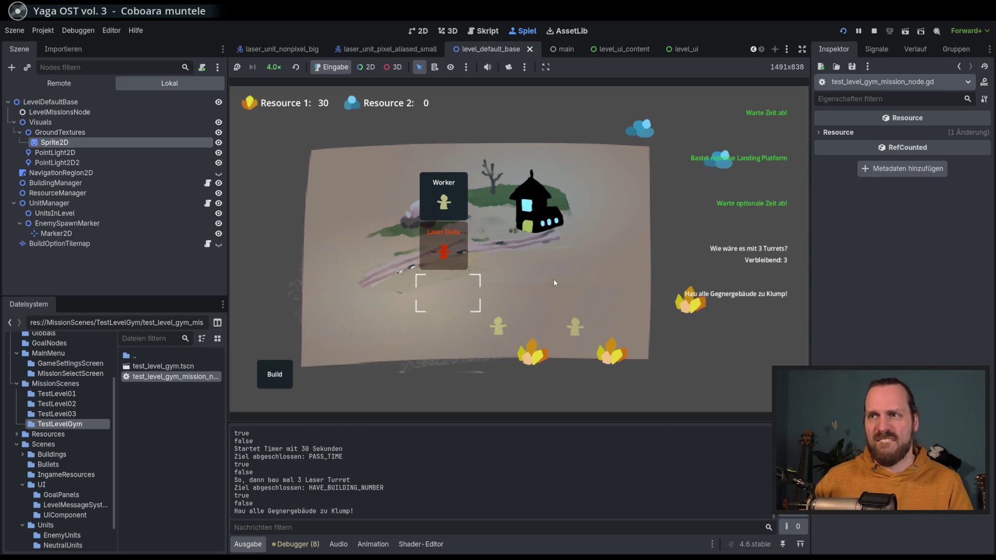
click(876, 31)
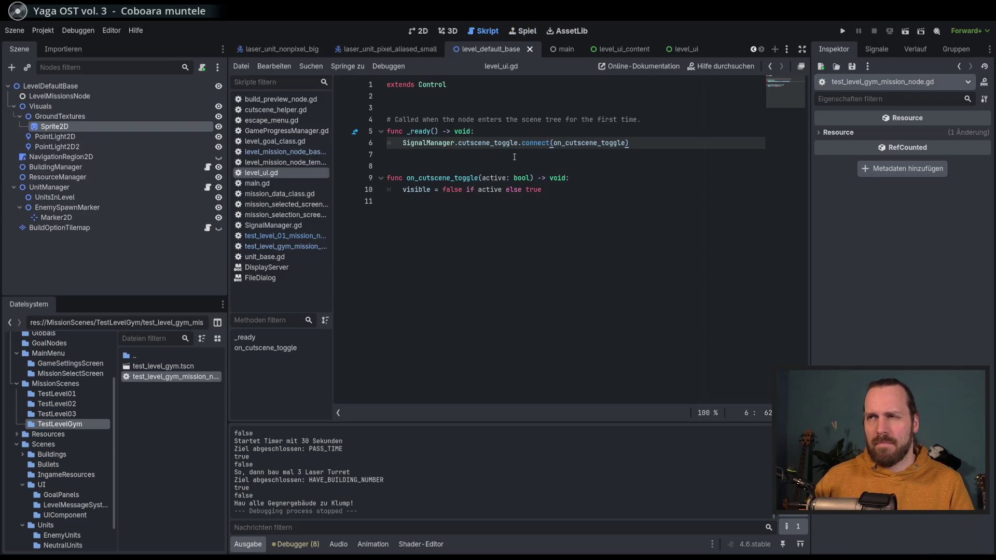
List the MissionScenes folder and show the level_default_base scene in the 2D workspace.
click(72, 385)
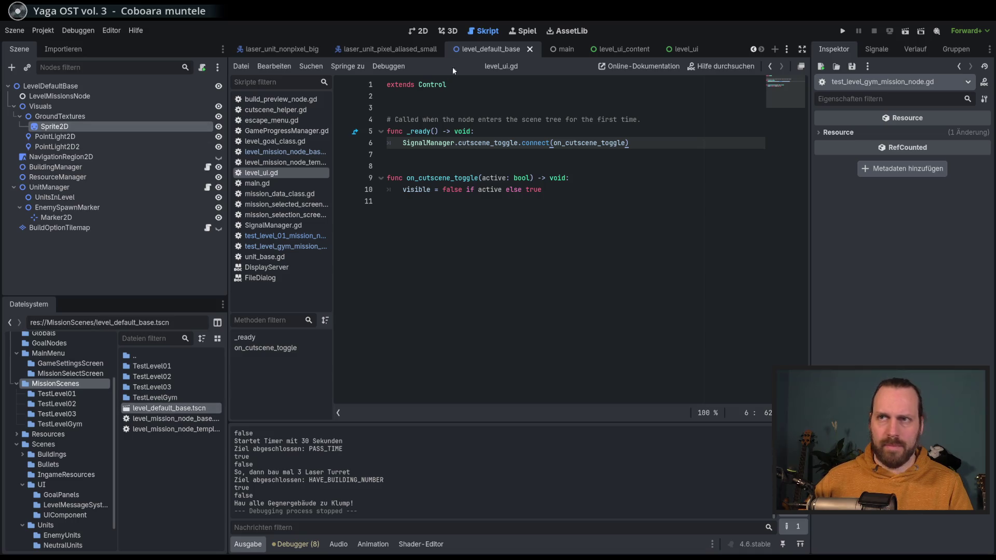
click(415, 31)
click(107, 128)
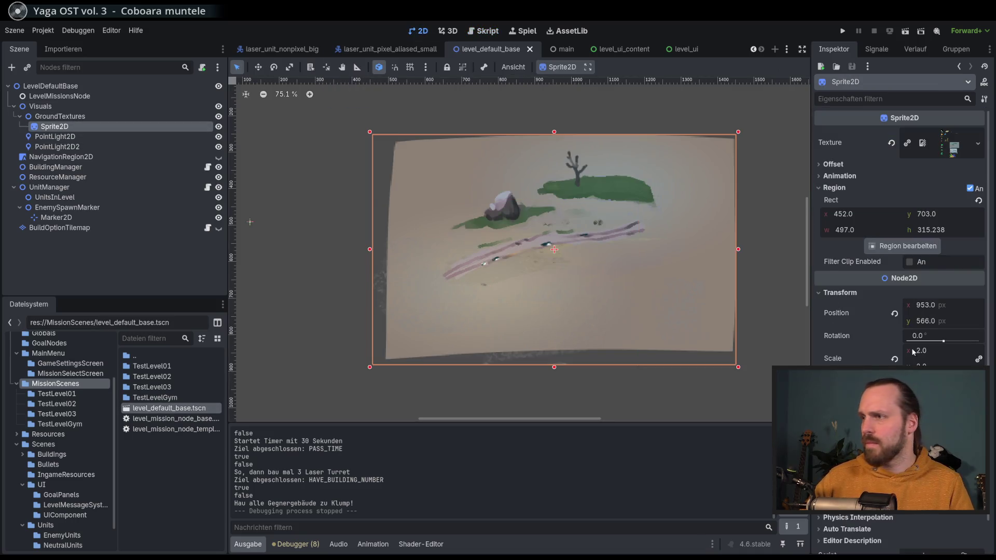
Save the level scene and run the game embedded in the editor with F5.
scroll(914, 352, down, 1)
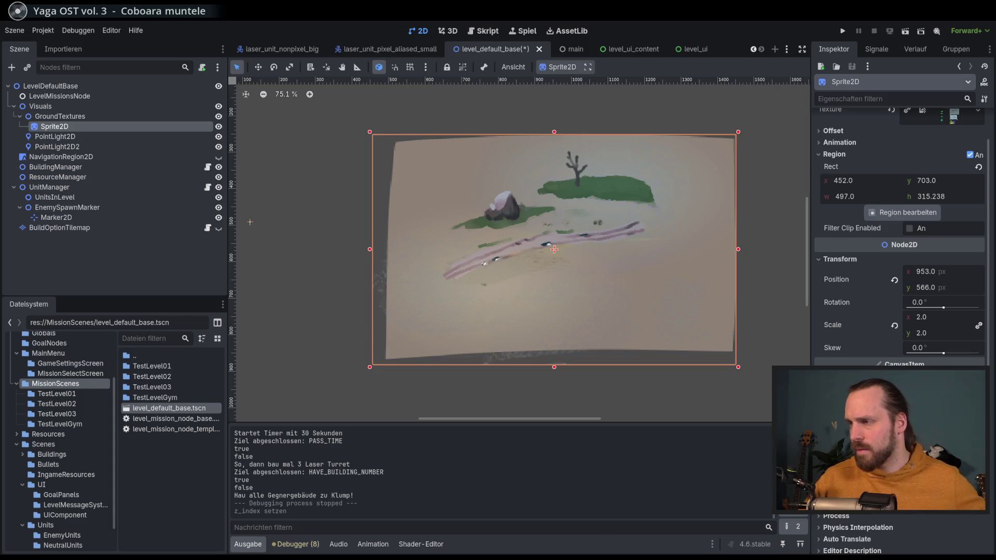
key(F5)
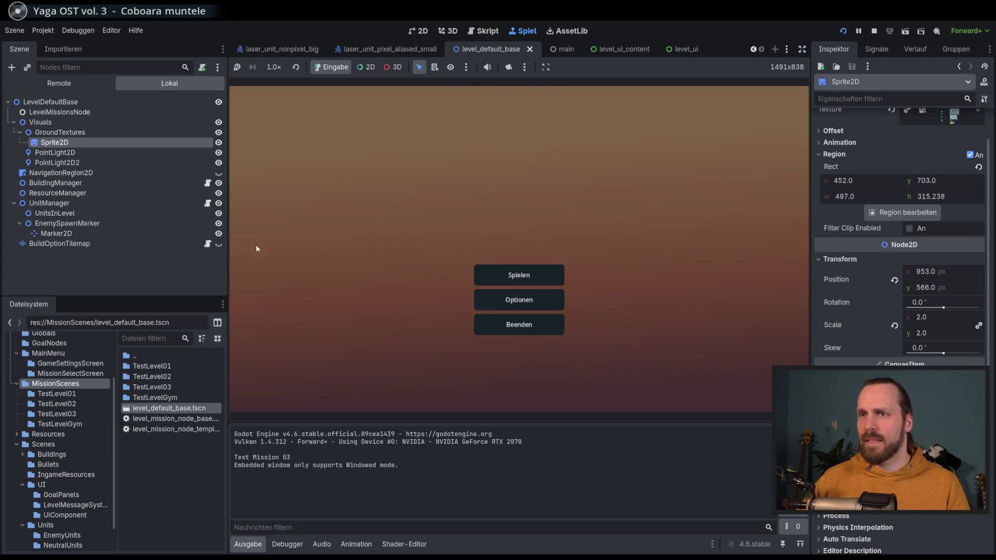
Stop the game, uncheck 'Spiel beim nächsten Start einbetten', and rerun it in its own window.
key(F8)
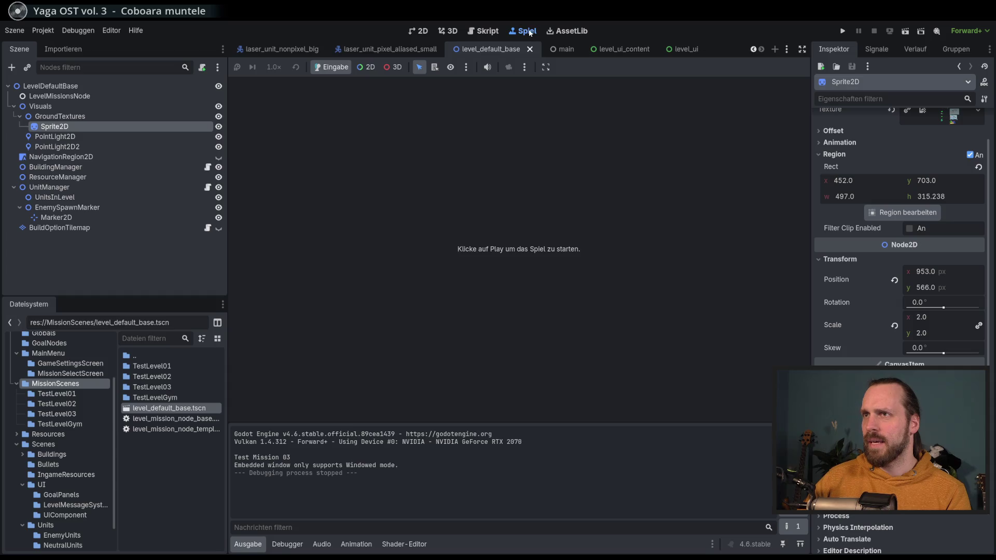
click(546, 67)
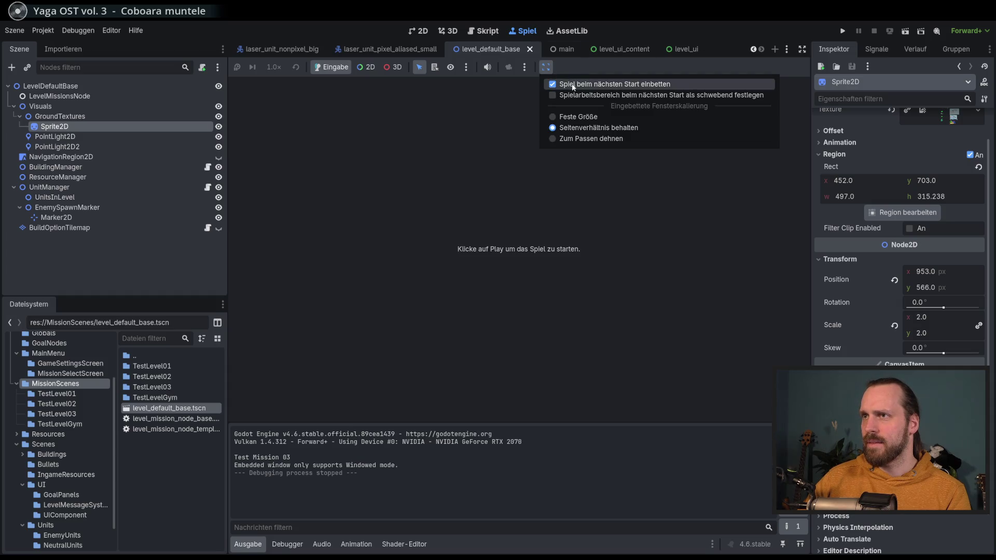
click(573, 85)
key(F5)
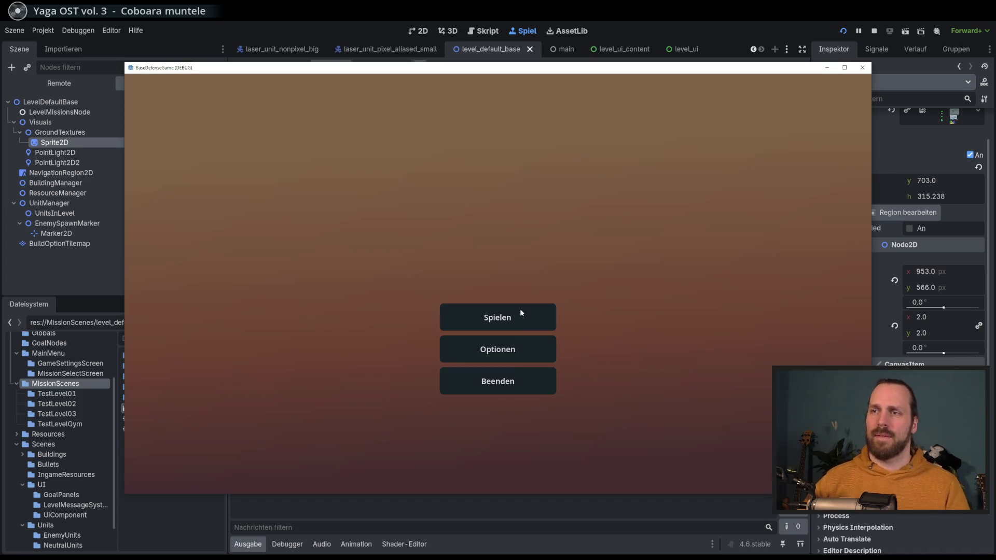
Start Test Mission 01, place a Landing Platform, and buy a first unit there.
click(519, 309)
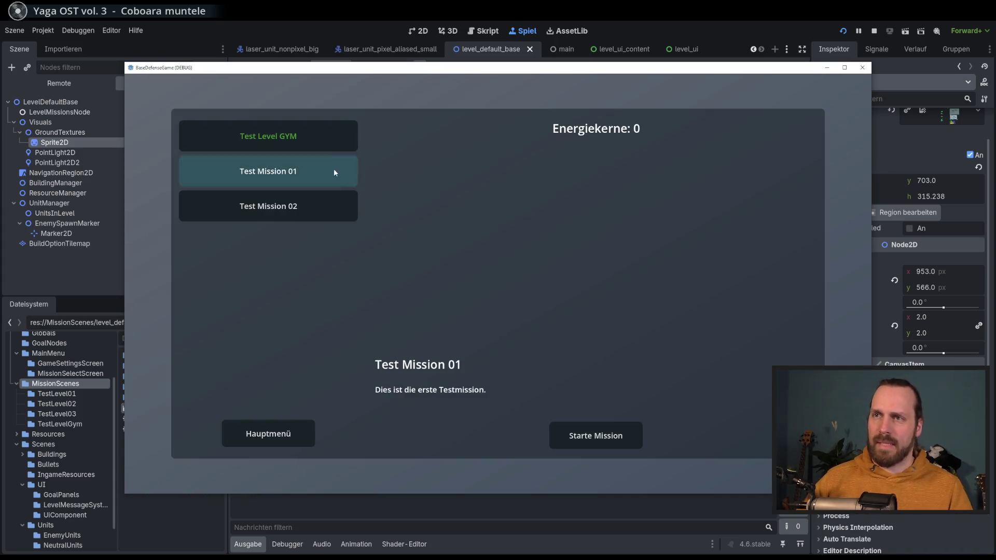
click(301, 173)
click(611, 440)
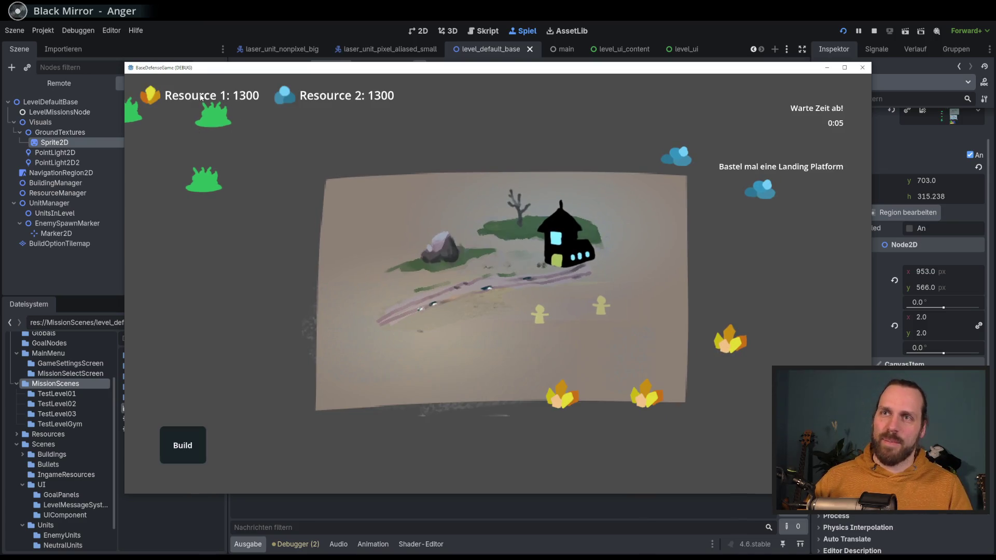
click(204, 441)
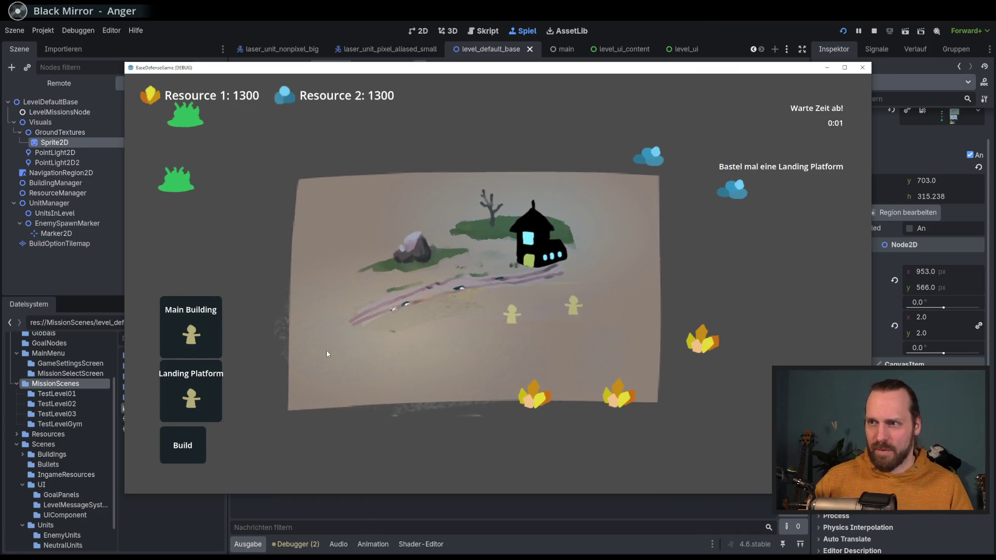
click(191, 394)
click(448, 330)
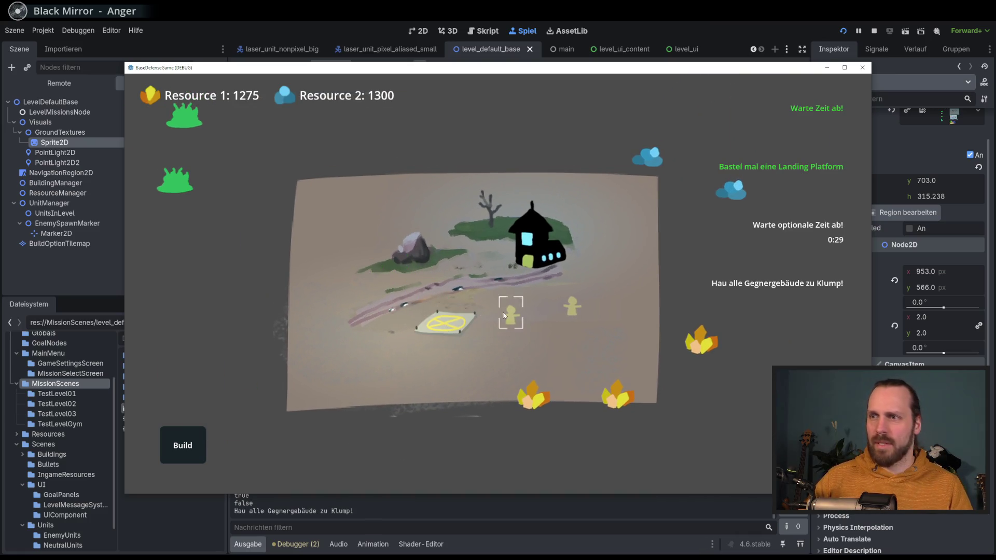
click(446, 323)
click(453, 278)
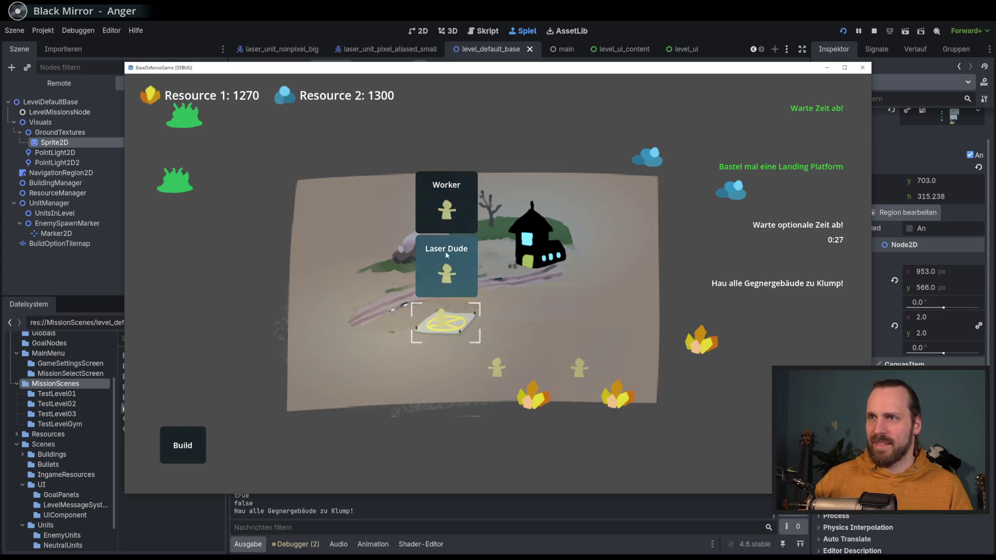
Recruit two Workers at the landing platform.
scroll(523, 310, up, 3)
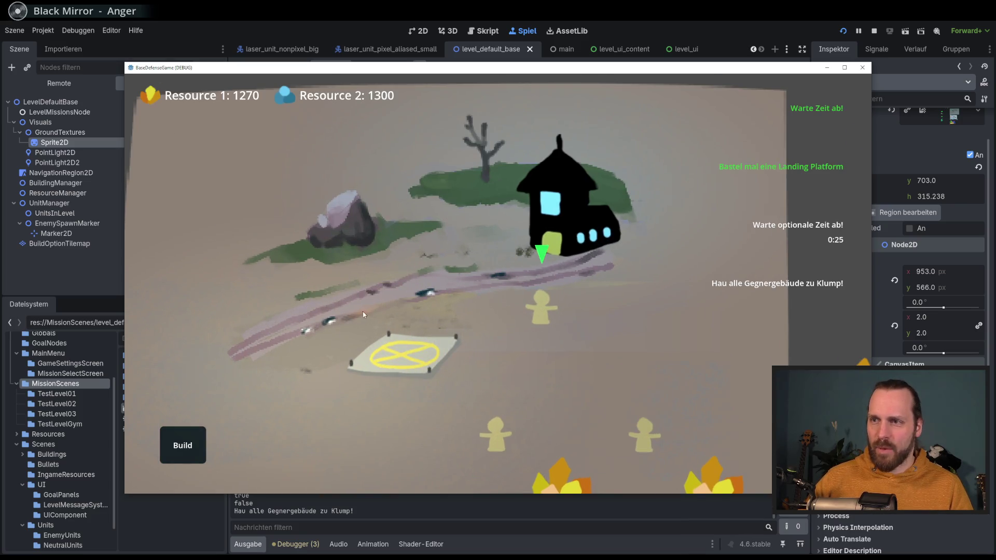
drag(333, 392, 431, 287)
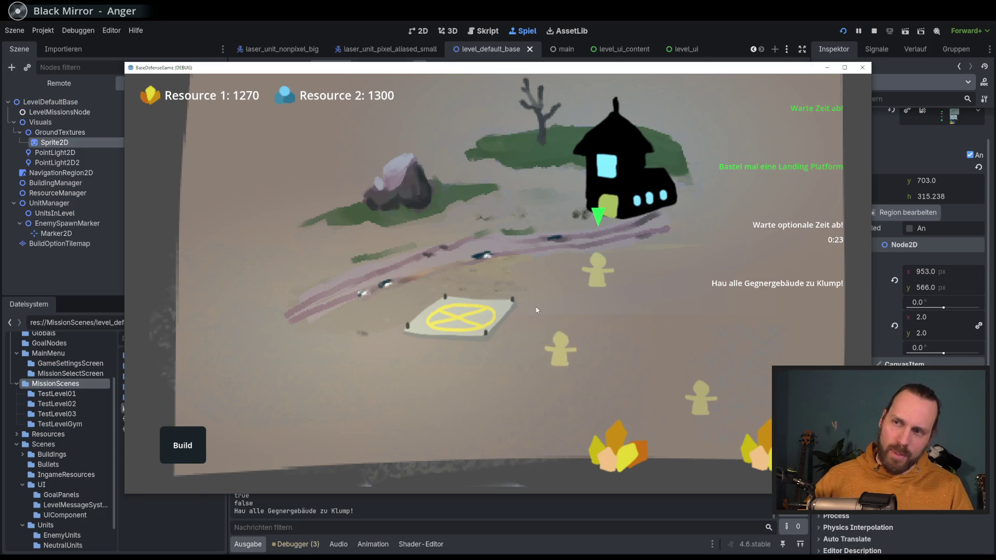
scroll(537, 310, down, 4)
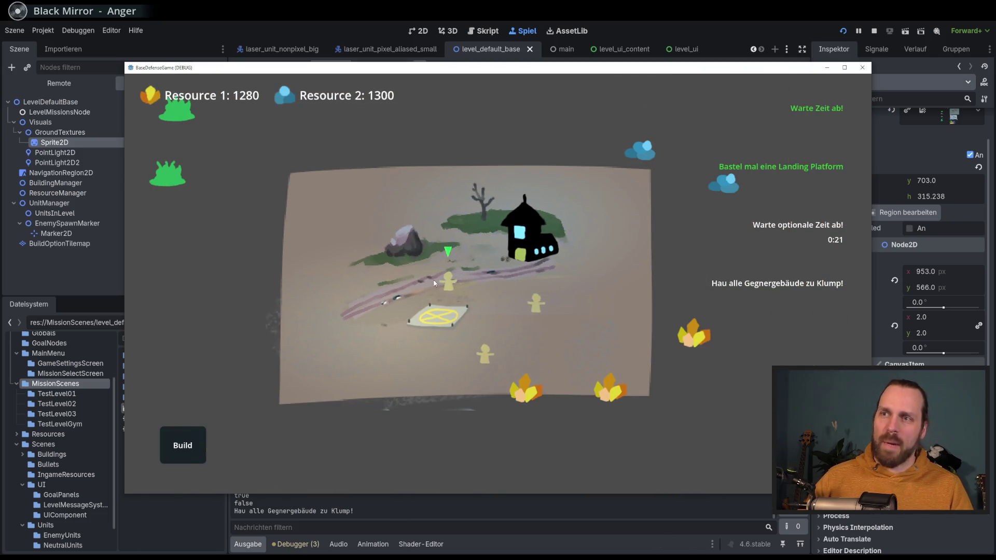
drag(435, 368, 369, 393)
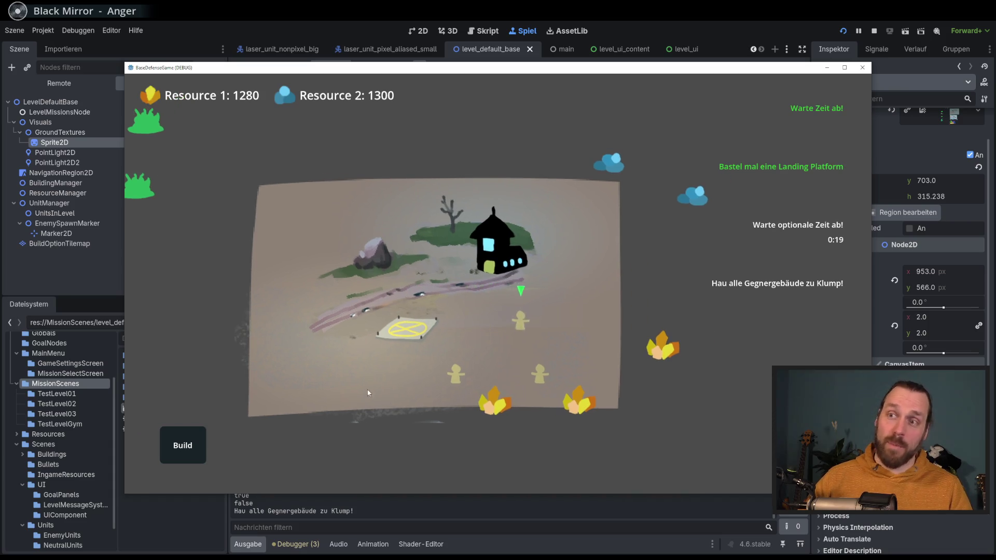
click(407, 342)
click(421, 220)
click(407, 328)
click(415, 202)
Recruit Laser Dude units and select the group of orange laser units.
scroll(493, 273, up, 3)
scroll(415, 285, down, 3)
scroll(372, 297, up, 3)
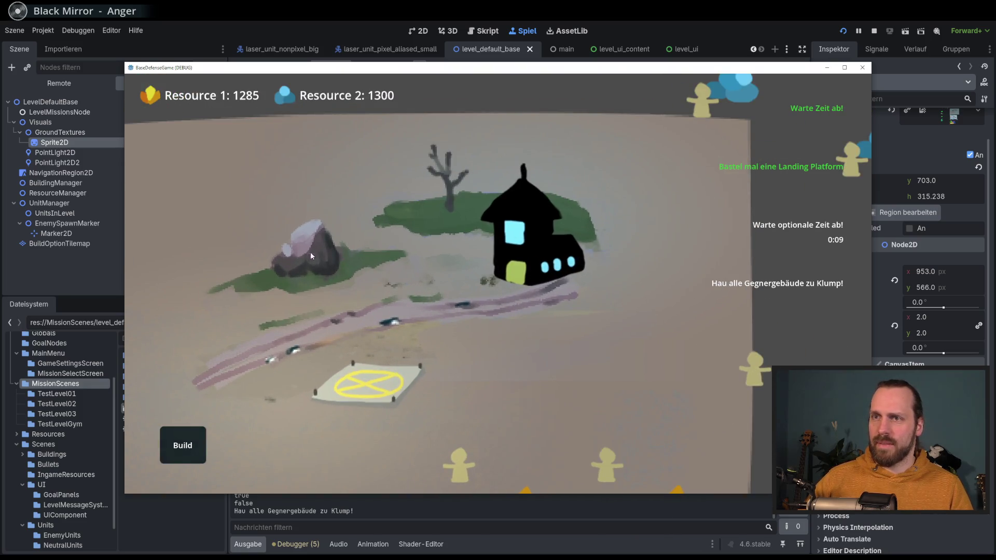
scroll(329, 266, down, 3)
click(463, 344)
click(469, 301)
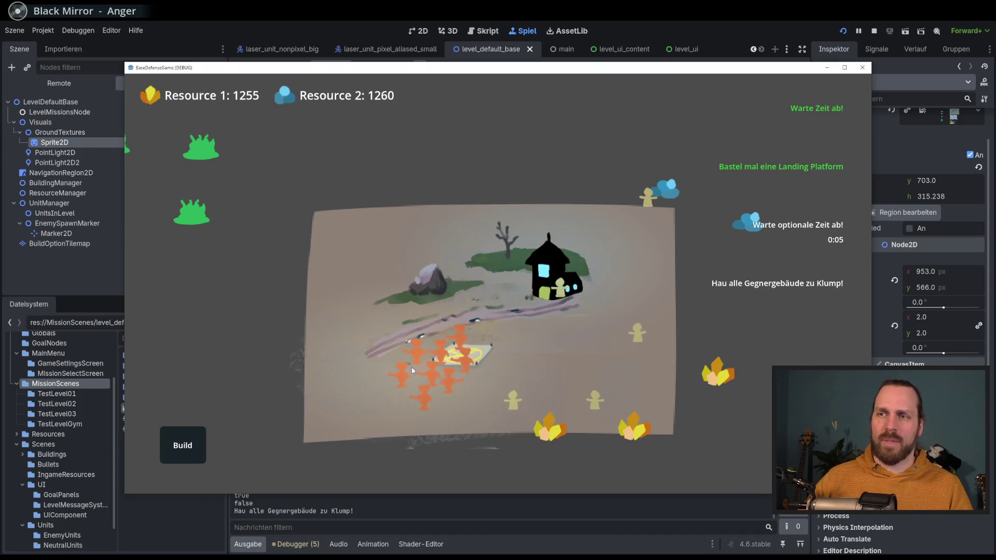
drag(417, 353, 347, 278)
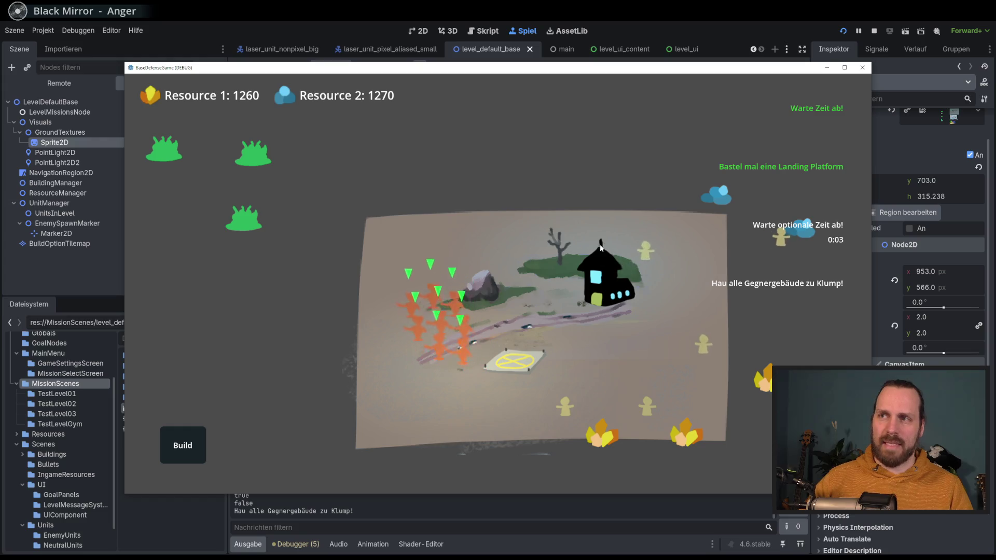
Send the laser units to attack the enemy bushes until victory.
key(a)
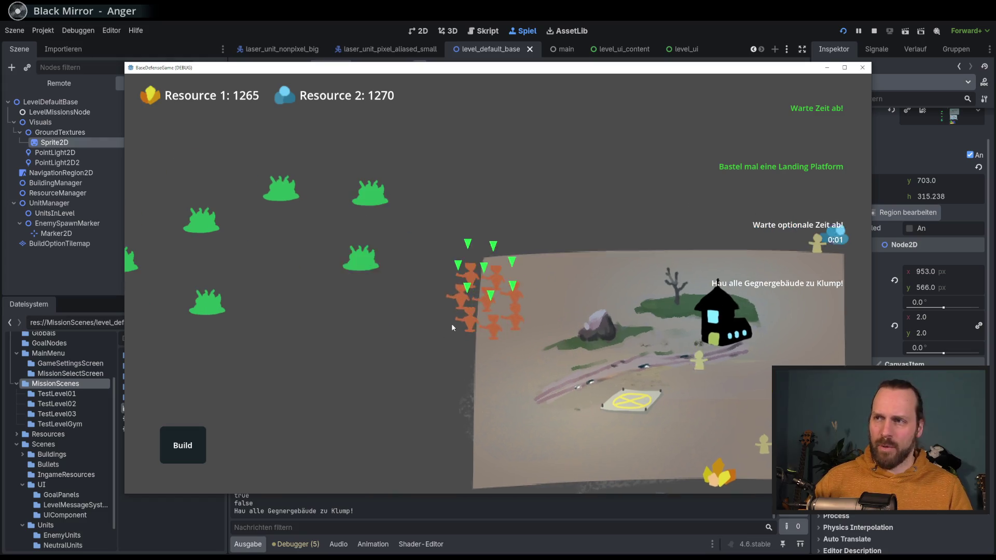
key(a)
right_click(378, 262)
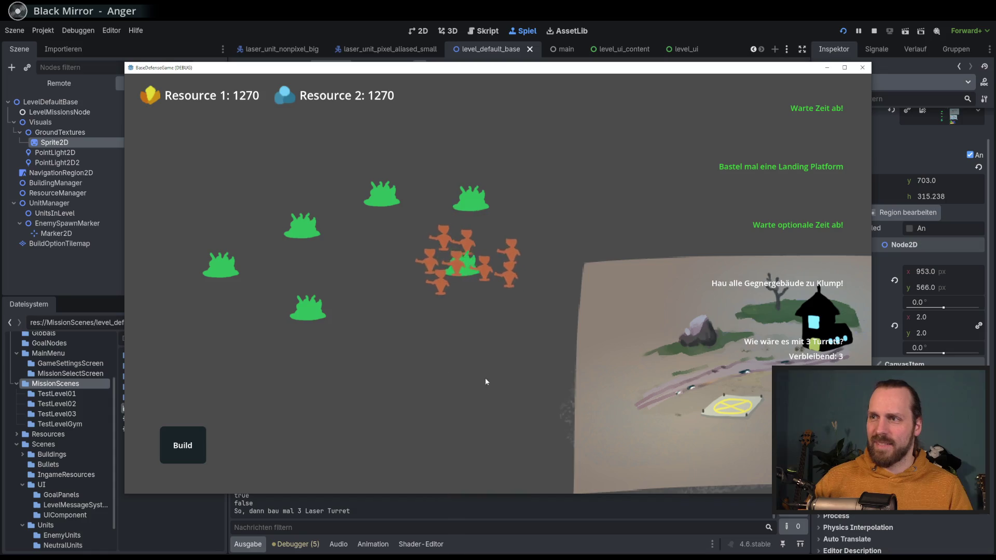
key(d)
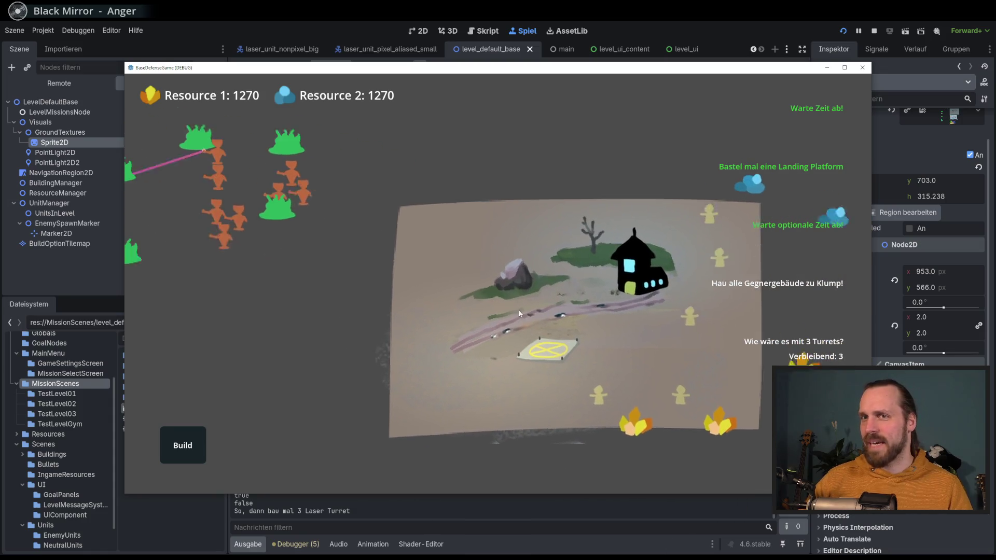
key(a)
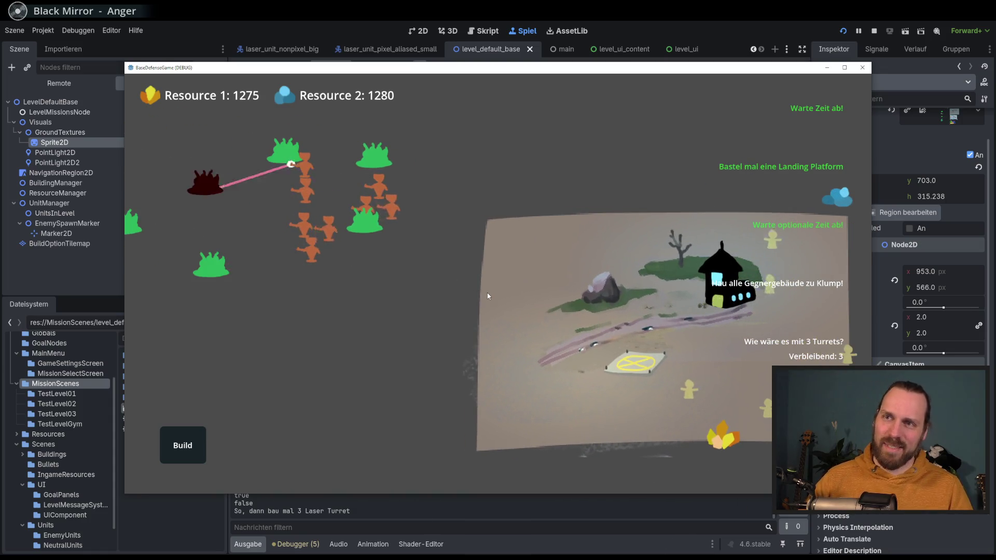
key(d)
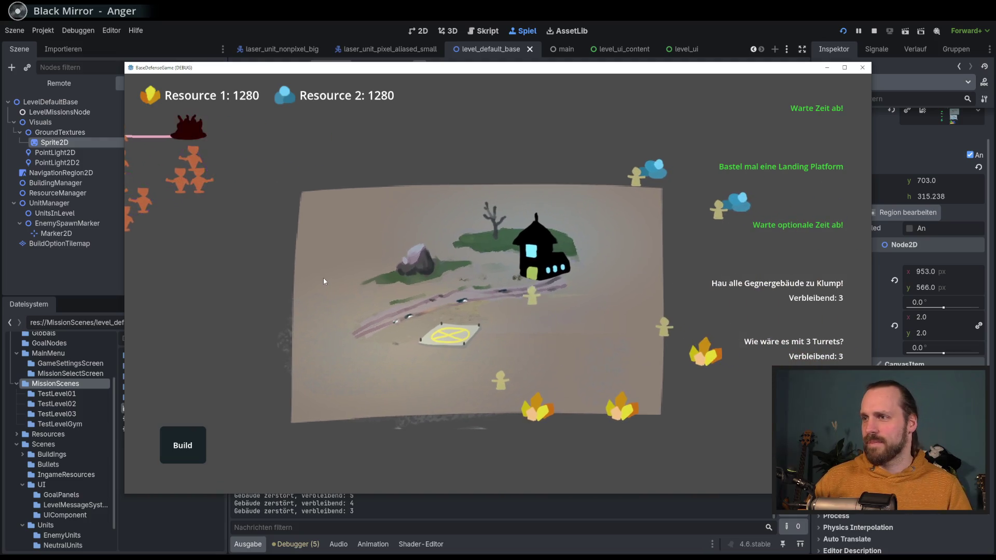
mouse_move(323, 278)
mouse_down()
mouse_move(285, 242)
mouse_move(292, 260)
mouse_move(540, 306)
mouse_move(597, 334)
mouse_move(457, 357)
mouse_move(643, 361)
mouse_up()
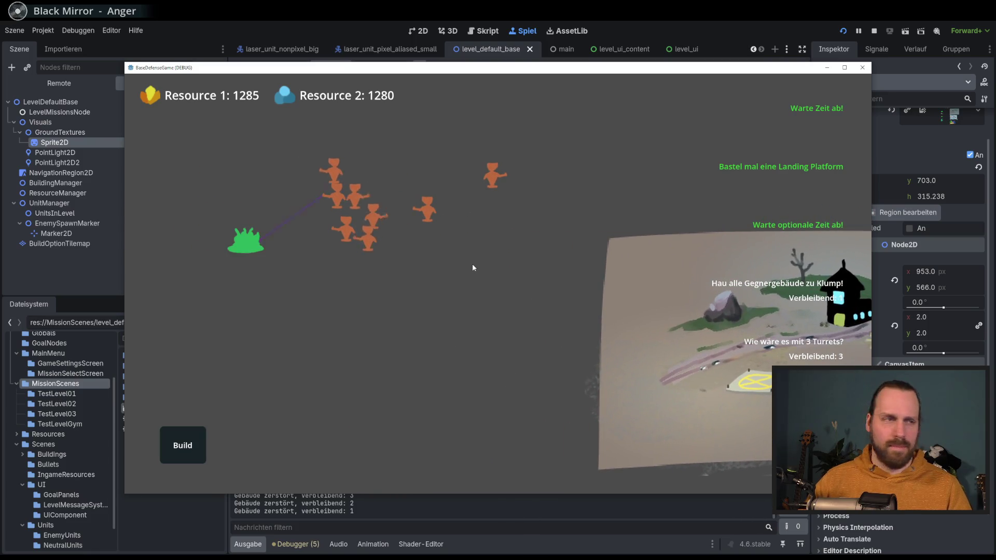
mouse_move(473, 268)
mouse_down()
mouse_move(538, 295)
mouse_move(495, 272)
mouse_up()
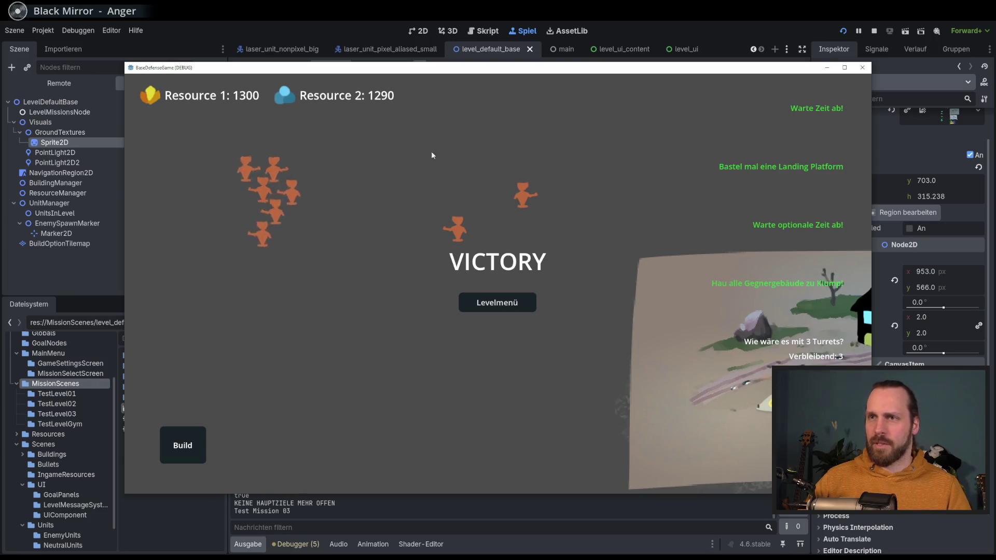
Return through the level menu to the main menu and quit the game.
click(497, 303)
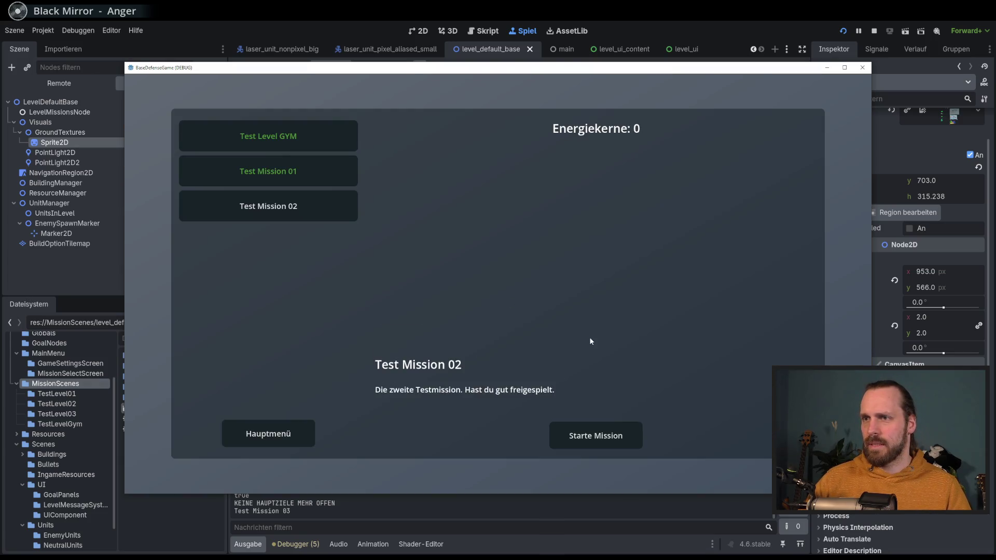
click(294, 436)
click(533, 381)
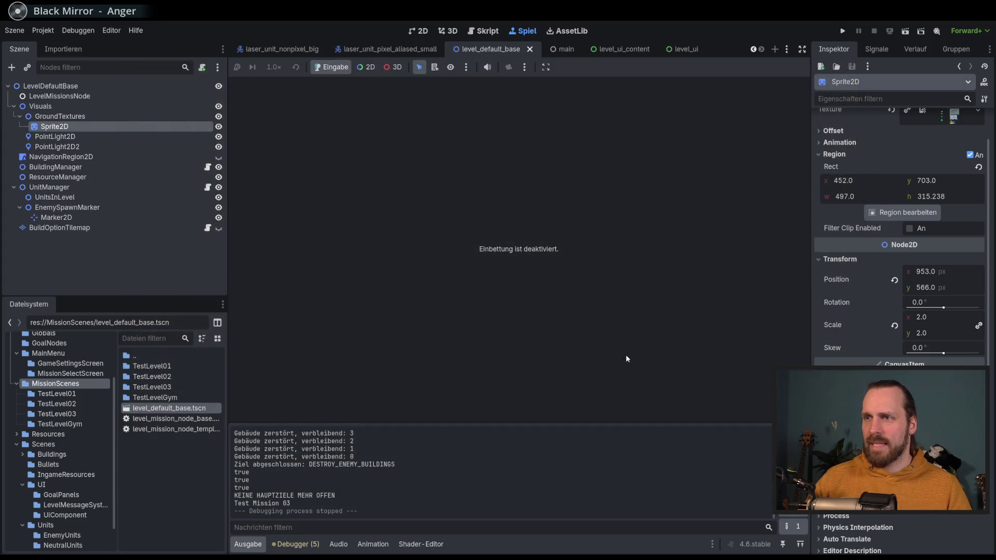